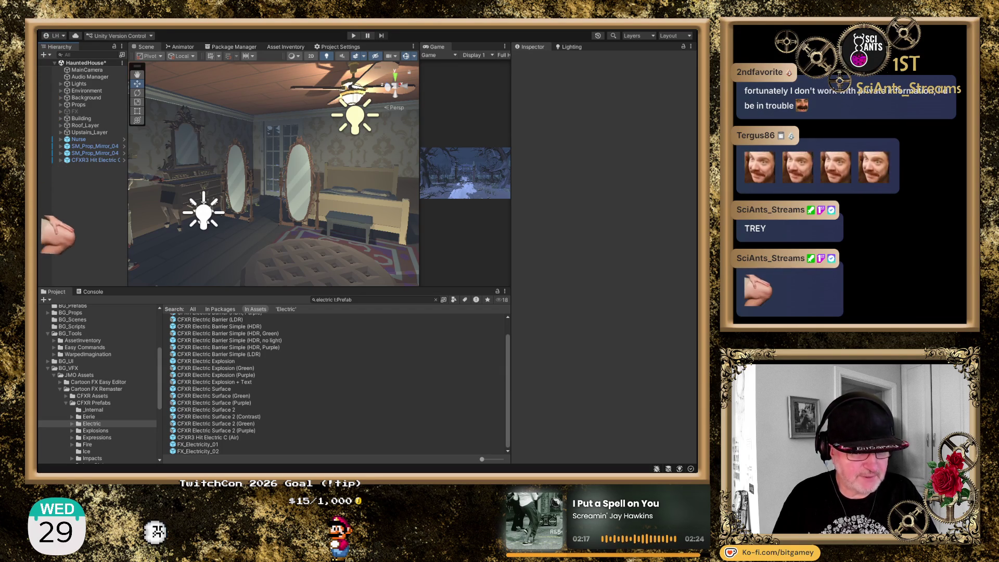
- Save the HauntedHouse scene and select MainCamera to show its Smooth Follow Camera targeting Nurse
{"action": "key", "text": "ctrl+s"}
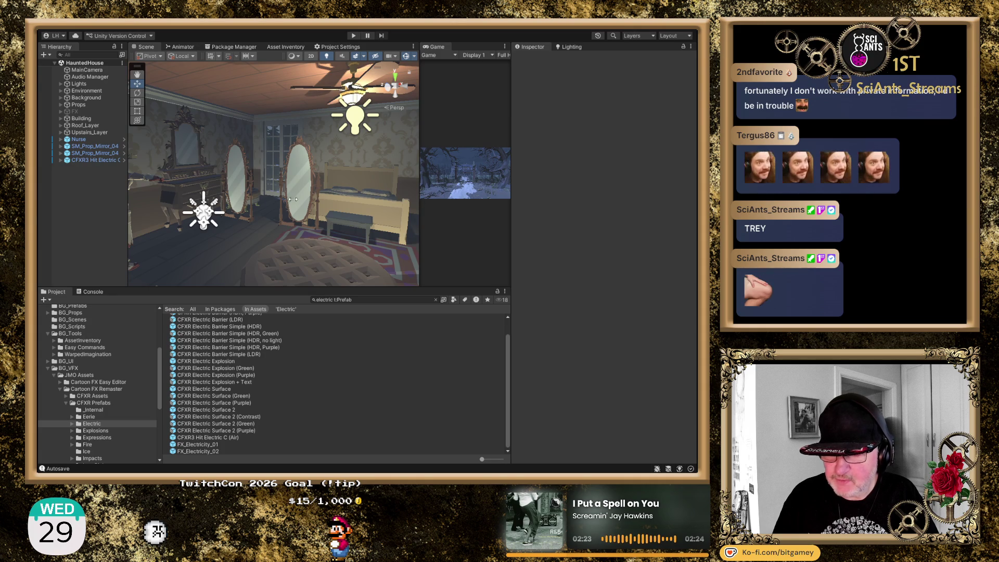
{"action": "left_click", "coordinate": [82, 70]}
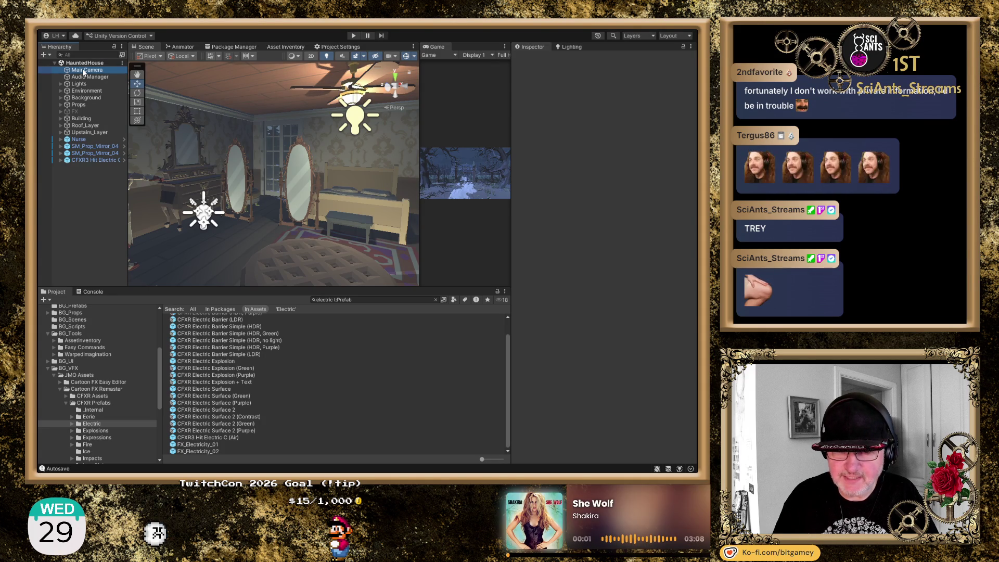
- Check Nurse's position, then move MainCamera to match it at 7.53, 5.539, -23.07
{"action": "left_click", "coordinate": [90, 138]}
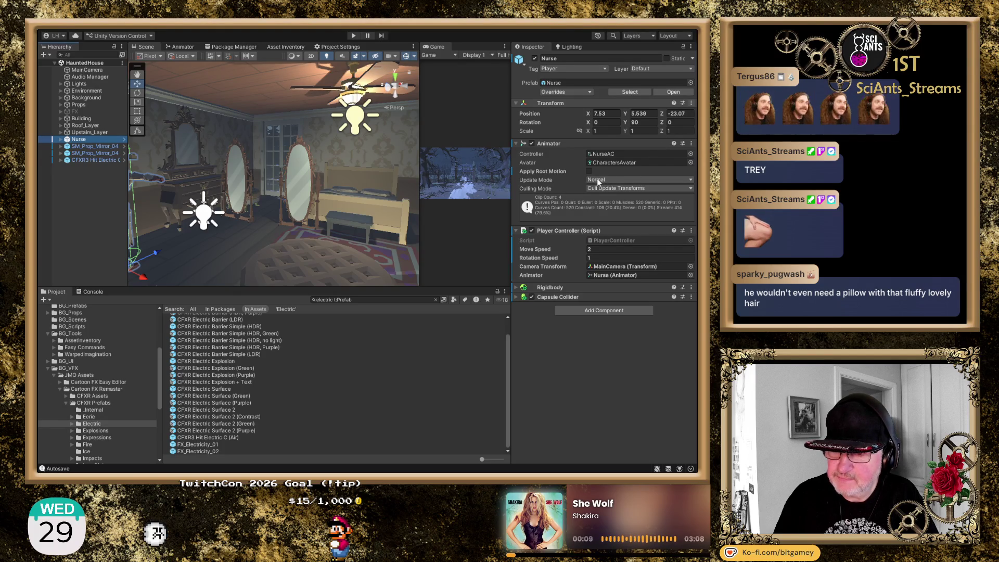
{"action": "left_click", "coordinate": [87, 70]}
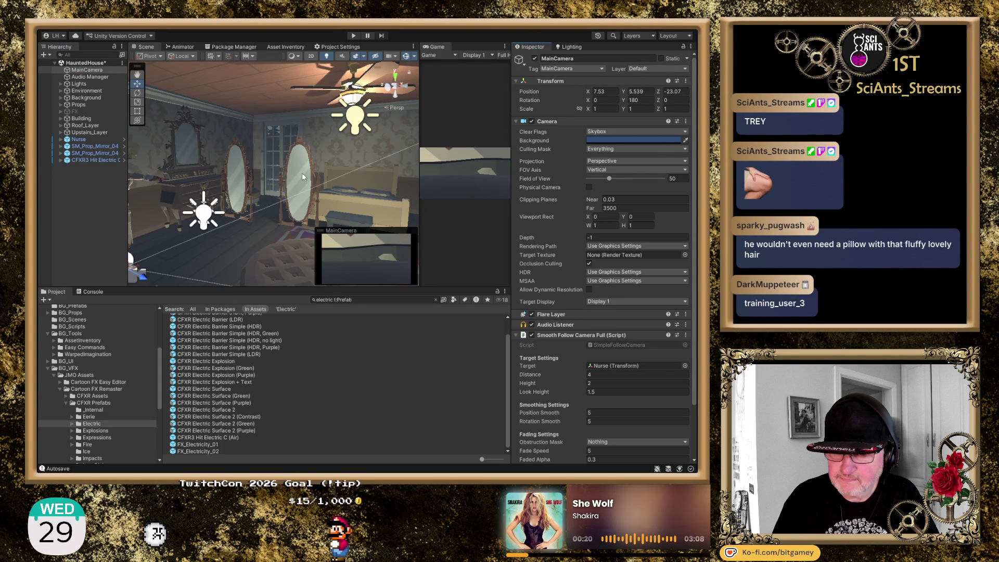
- Frame MainCamera, raise it to Y 6.446, and set its Y rotation to 0
{"action": "key", "text": "f"}
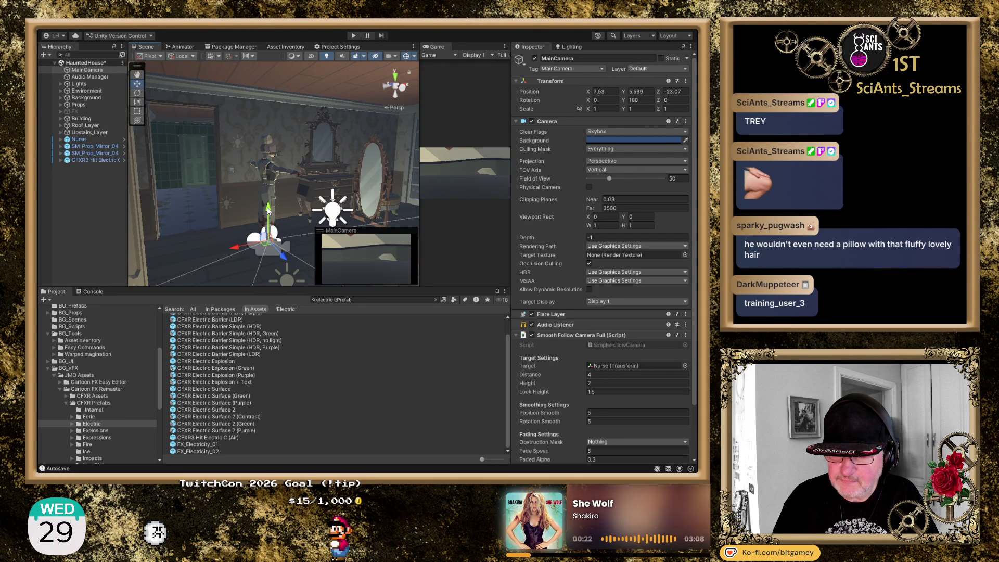
{"action": "left_click_drag", "start_coordinate": [270, 196], "coordinate": [271, 158]}
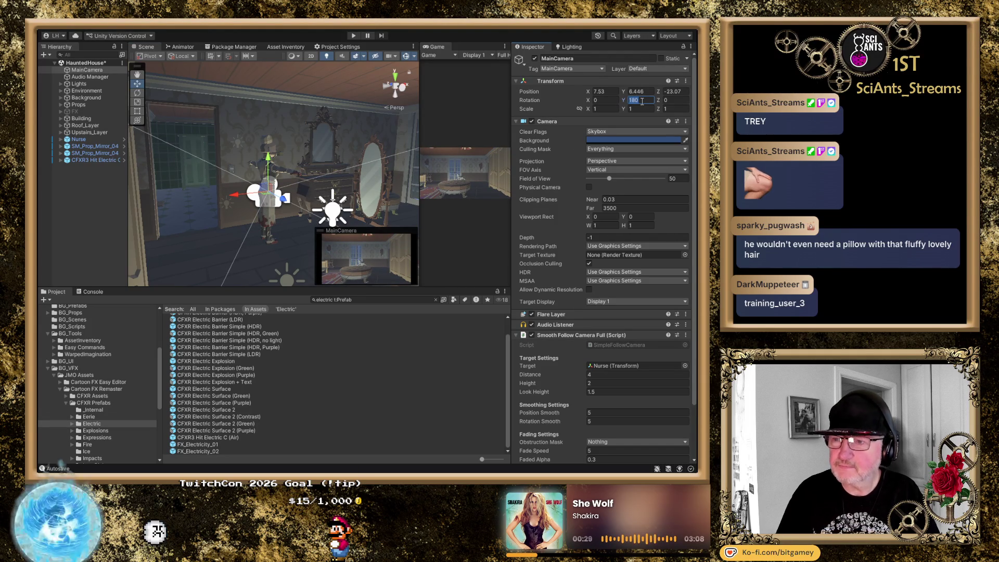
{"action": "type", "text": "0"}
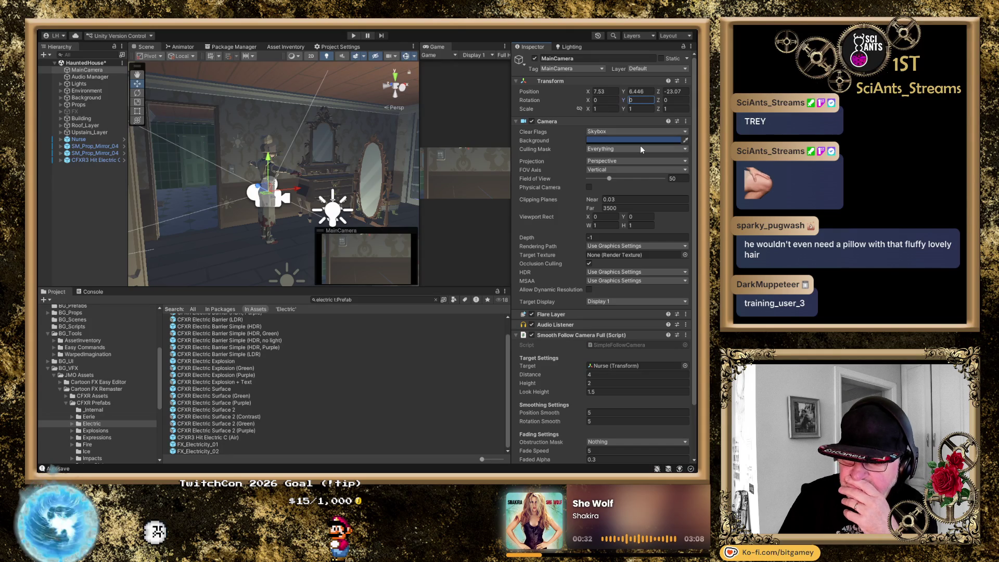
{"action": "type", "text": "9"}
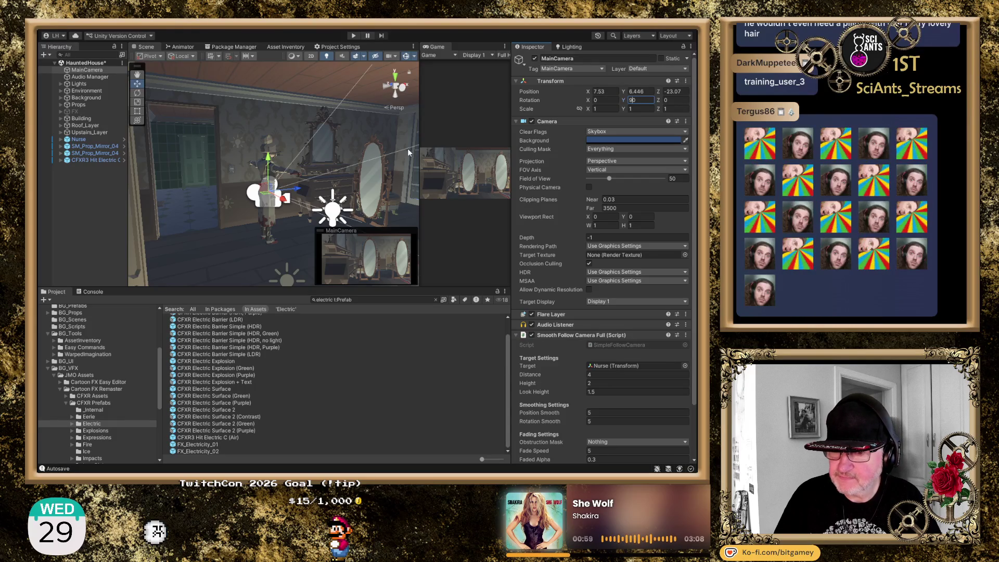
- Select CFXR3 Hit Electric C (Air) near the mirrors, preview its flash, and widen the Game view
{"action": "left_click", "coordinate": [101, 159]}
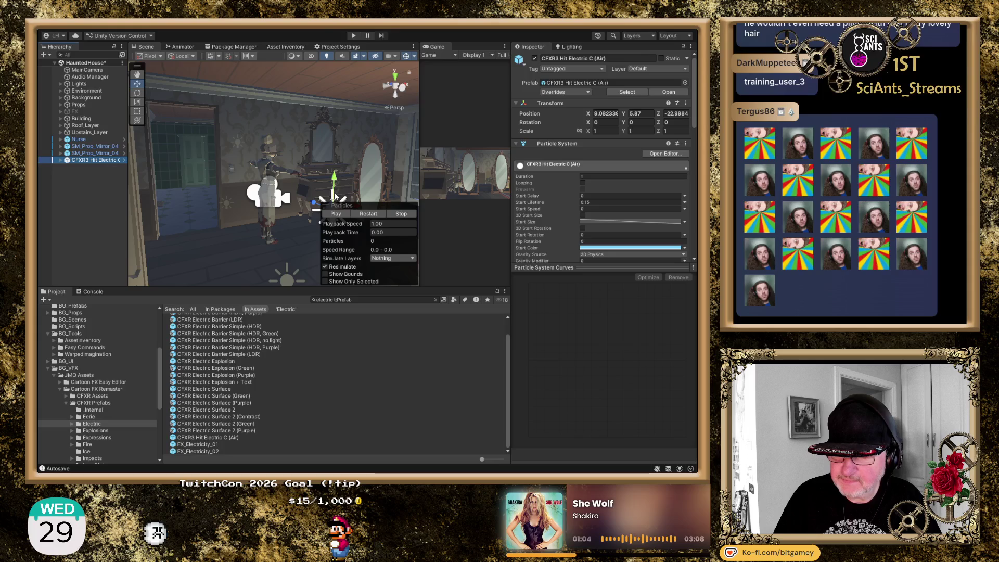
{"action": "mouse_move", "coordinate": [248, 199]}
{"action": "left_mouse_down"}
{"action": "mouse_move", "coordinate": [225, 159]}
{"action": "mouse_move", "coordinate": [281, 138]}
{"action": "left_mouse_up"}
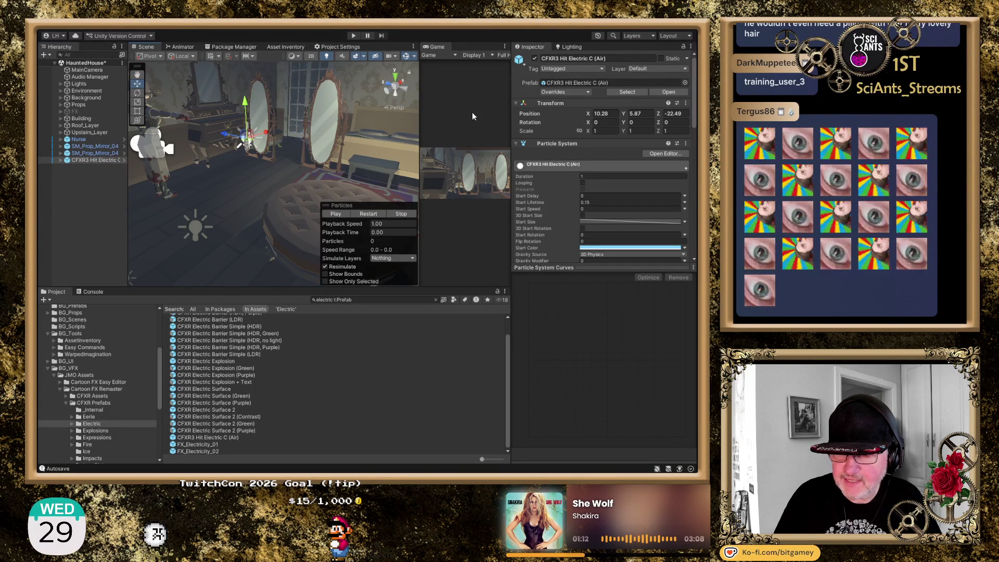
{"action": "left_click", "coordinate": [368, 216]}
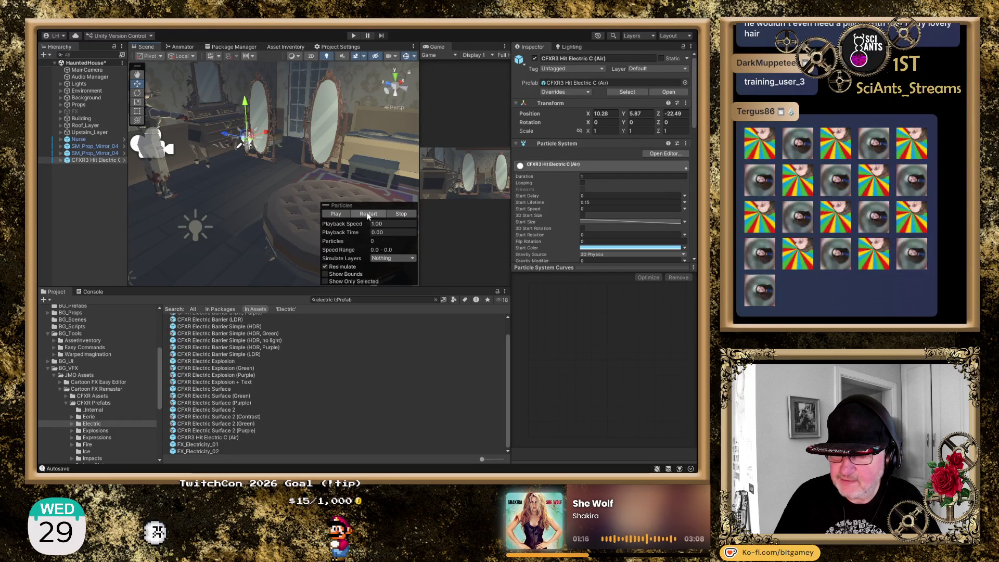
{"action": "mouse_move", "coordinate": [369, 163]}
{"action": "left_mouse_down"}
{"action": "mouse_move", "coordinate": [315, 154]}
{"action": "mouse_move", "coordinate": [307, 171]}
{"action": "left_mouse_up"}
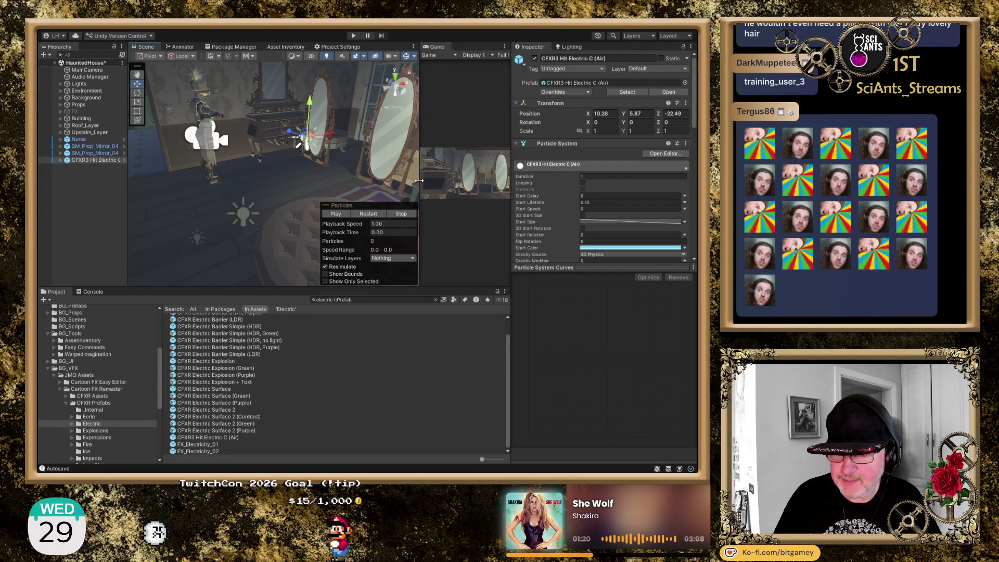
{"action": "left_click_drag", "start_coordinate": [416, 181], "coordinate": [363, 183]}
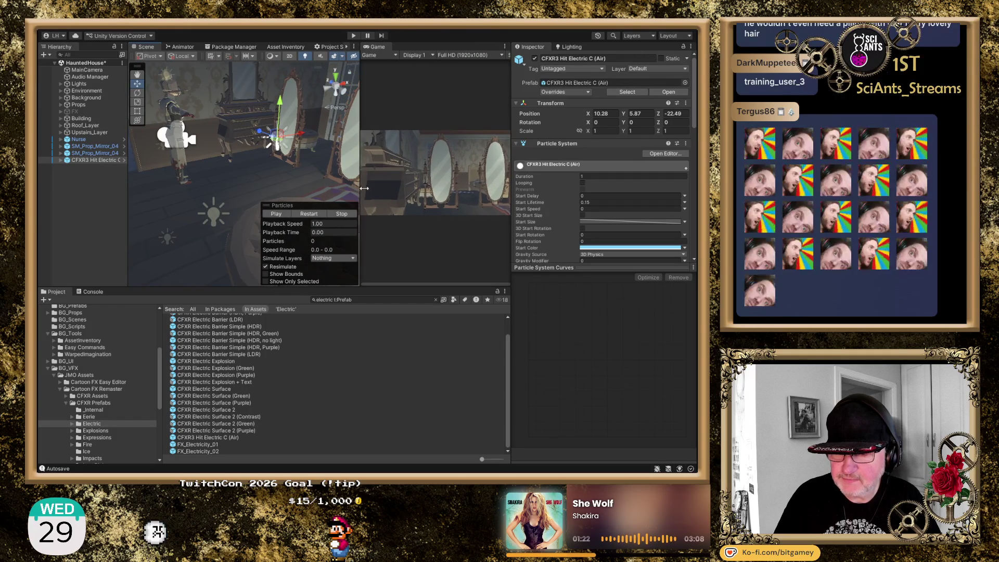
- Shift the electric hit effect left along X, replaying its flash at each new spot
{"action": "left_click", "coordinate": [311, 213]}
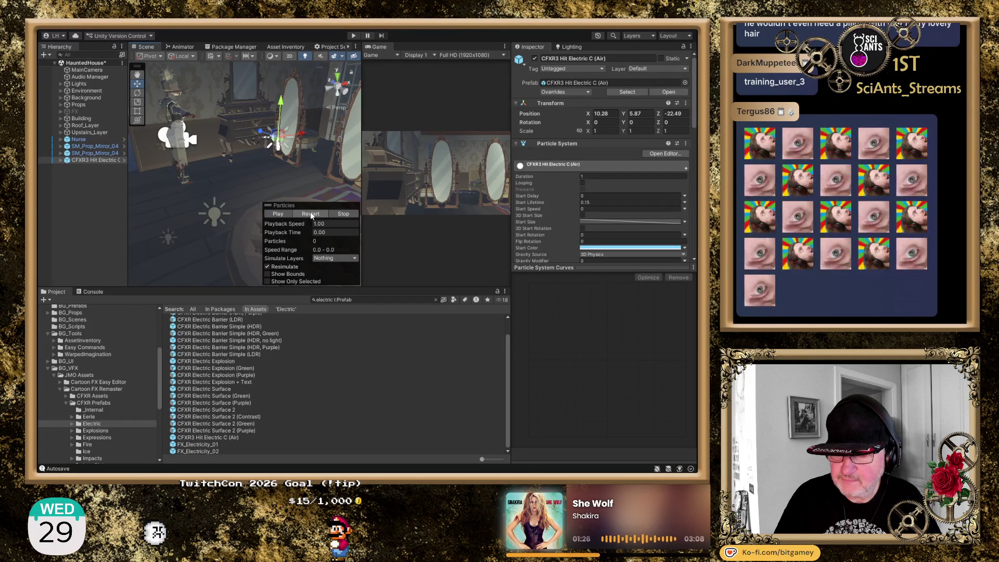
{"action": "left_click_drag", "start_coordinate": [253, 168], "coordinate": [185, 165]}
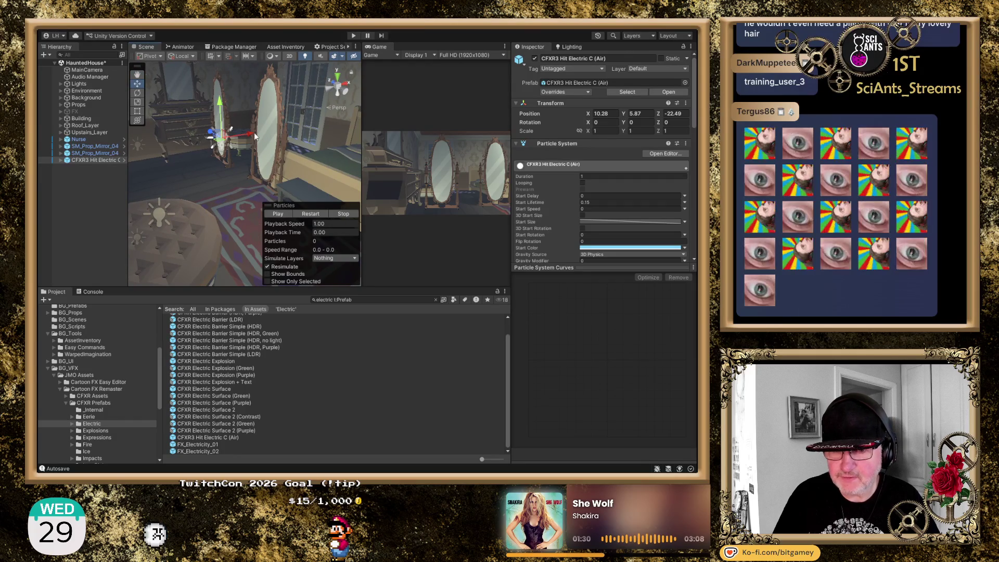
{"action": "left_click_drag", "start_coordinate": [249, 137], "coordinate": [226, 142]}
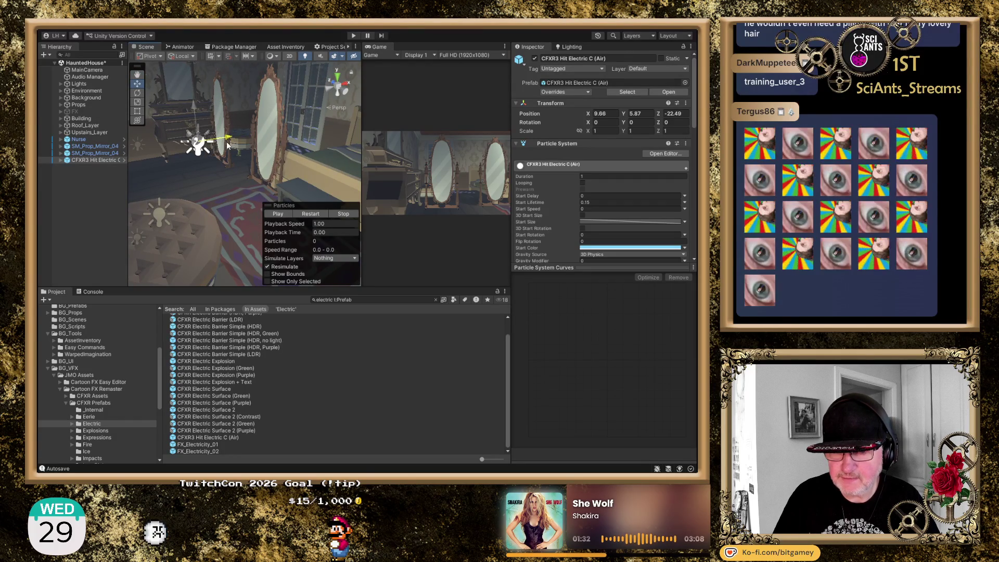
{"action": "left_click", "coordinate": [317, 214]}
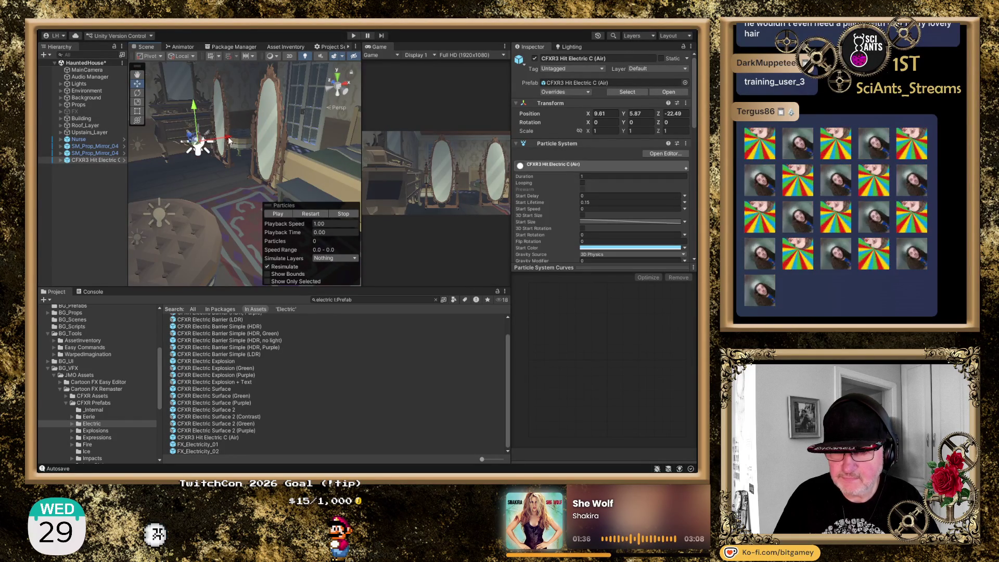
{"action": "left_click_drag", "start_coordinate": [218, 140], "coordinate": [209, 146]}
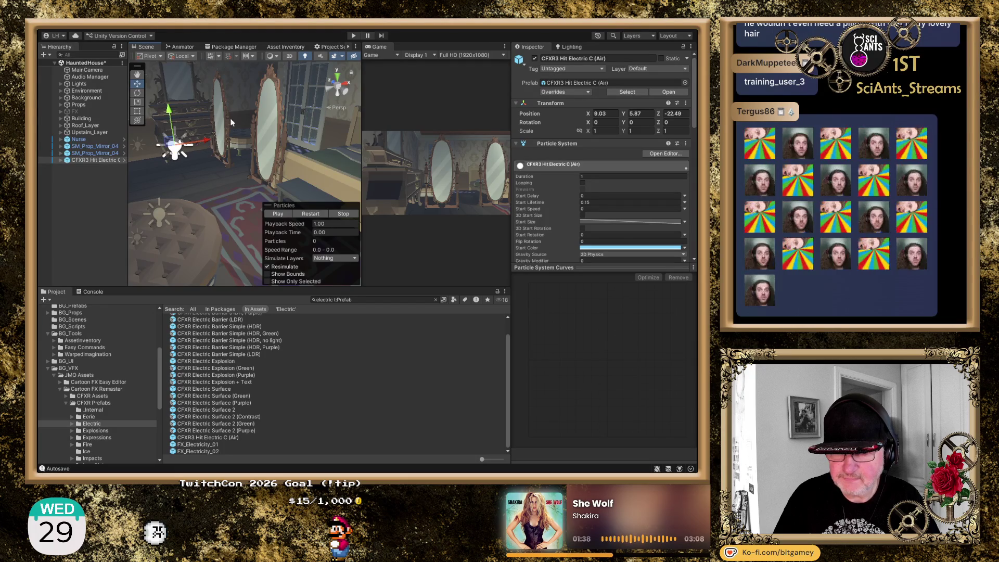
- Using Top and Left views, move the effect along Z to X 9.03, Y 8.292, Z -23.276
{"action": "left_click", "coordinate": [339, 78]}
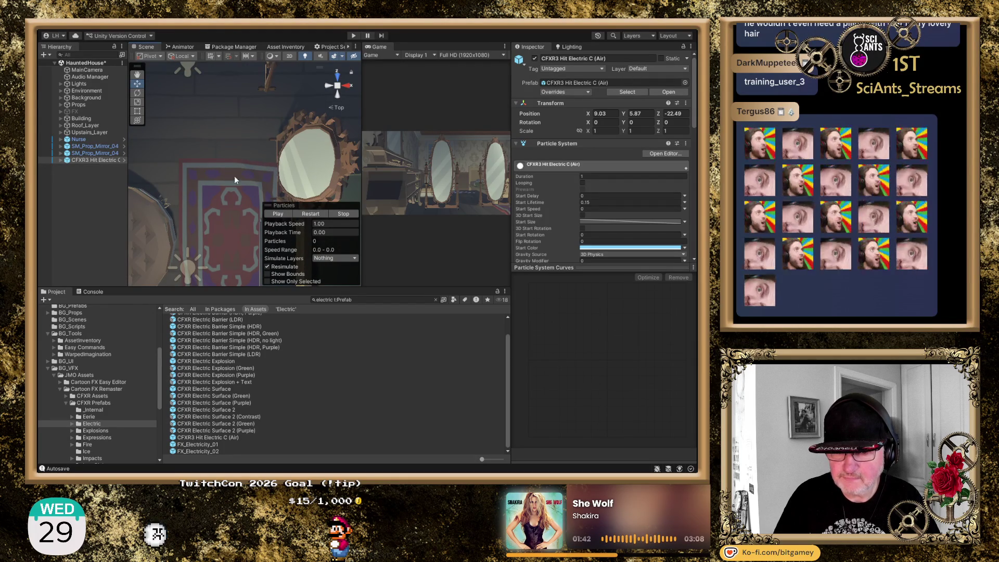
{"action": "left_click_drag", "start_coordinate": [268, 182], "coordinate": [370, 189]}
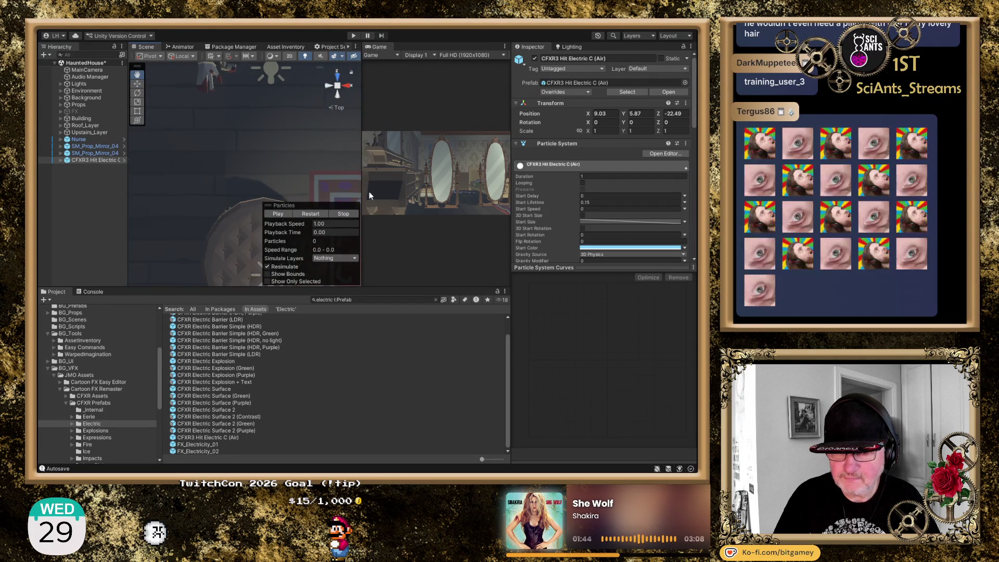
{"action": "left_click", "coordinate": [311, 215]}
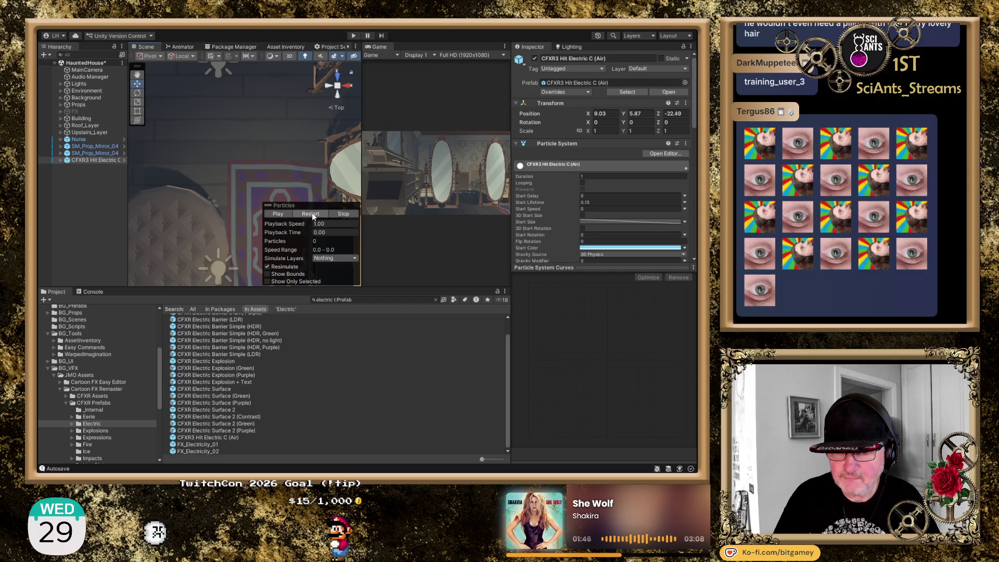
{"action": "left_click_drag", "start_coordinate": [251, 177], "coordinate": [244, 301]}
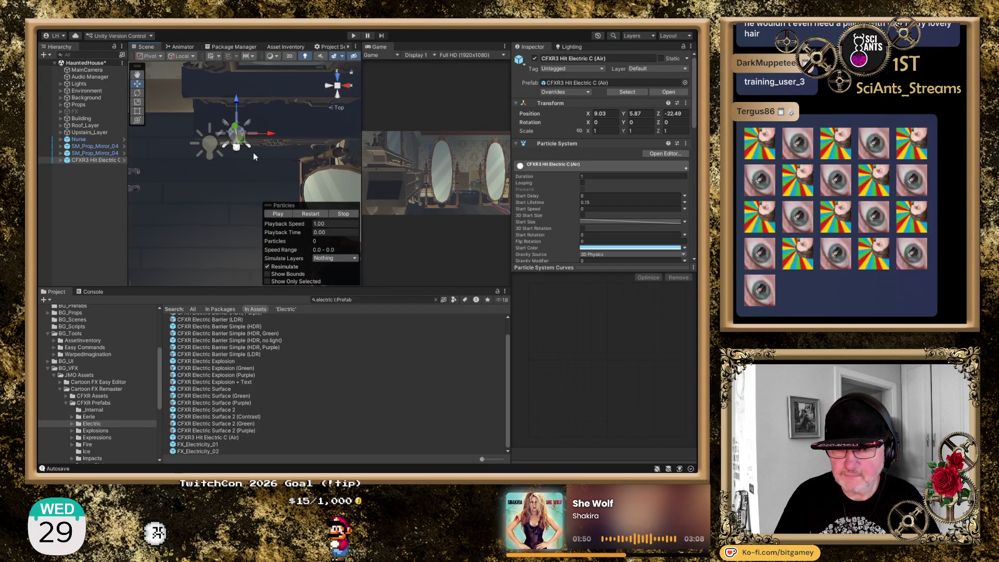
{"action": "left_click_drag", "start_coordinate": [236, 104], "coordinate": [239, 166]}
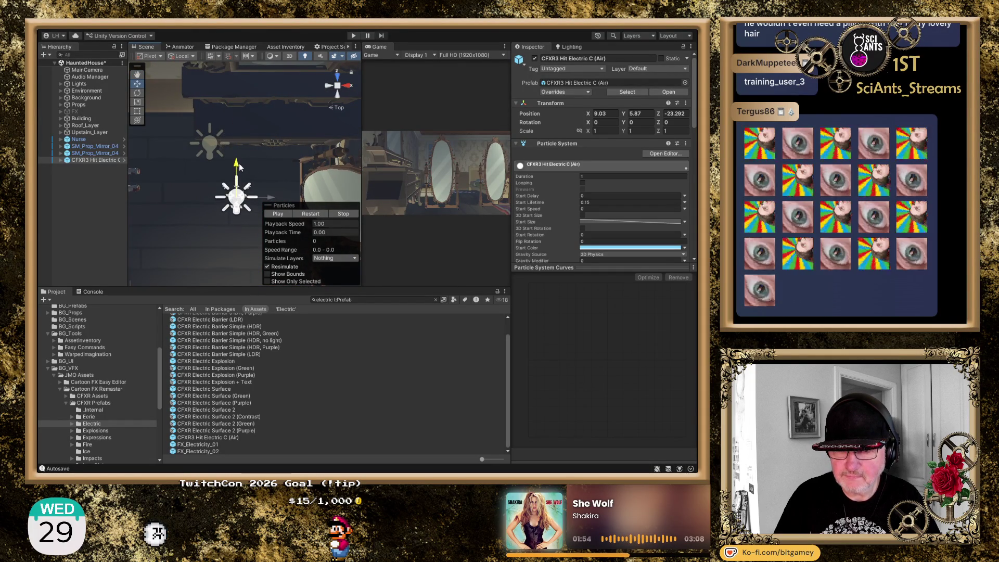
{"action": "left_click", "coordinate": [329, 85]}
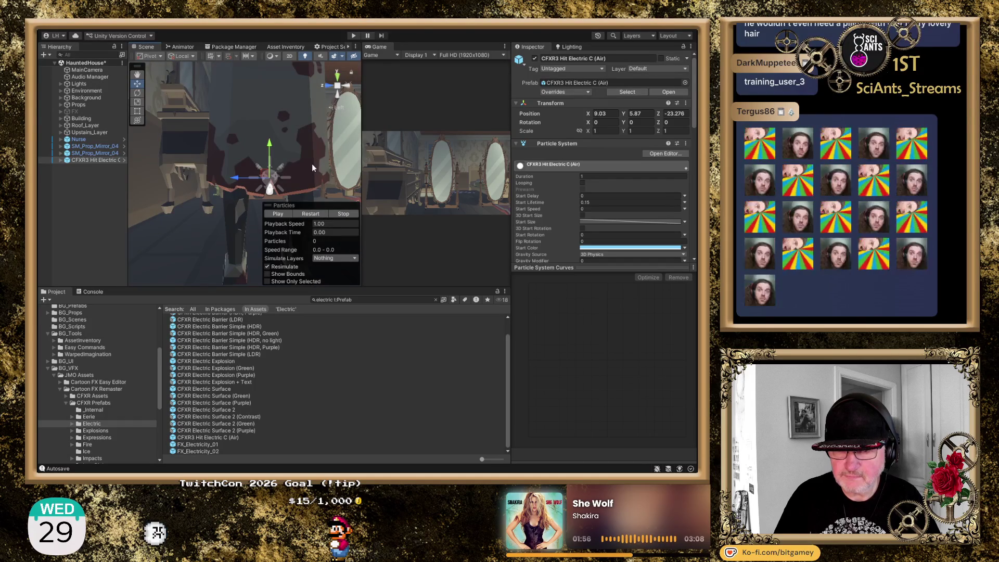
{"action": "mouse_move", "coordinate": [289, 168]}
{"action": "left_mouse_down"}
{"action": "mouse_move", "coordinate": [190, 175]}
{"action": "mouse_move", "coordinate": [149, 162]}
{"action": "left_mouse_up"}
{"action": "mouse_move", "coordinate": [289, 158]}
{"action": "left_mouse_down"}
{"action": "mouse_move", "coordinate": [270, 157]}
{"action": "mouse_move", "coordinate": [261, 106]}
{"action": "left_mouse_up"}
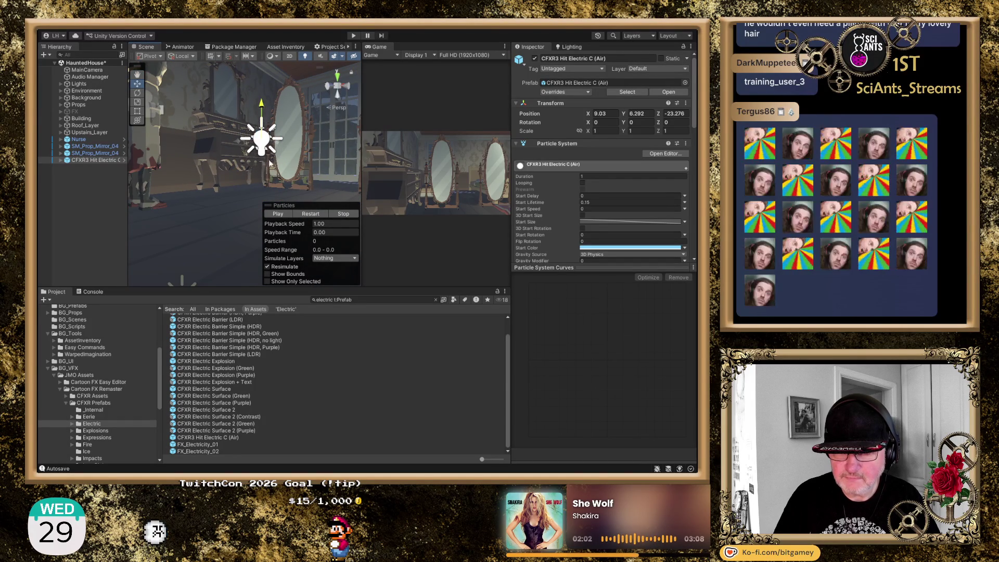
- Replay the electric effect's flash several times at its spot before the bedroom mirror
{"action": "left_click", "coordinate": [316, 214]}
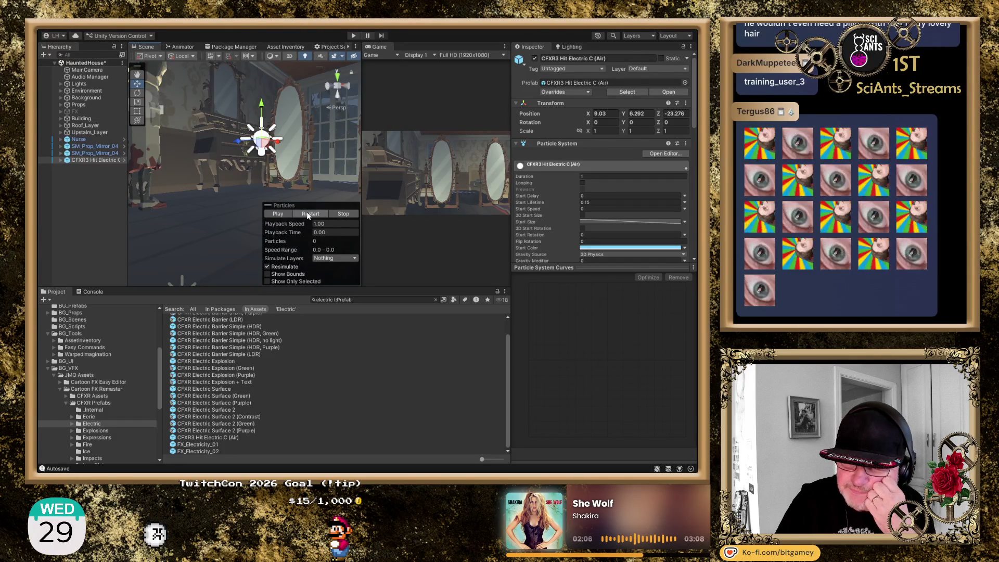
{"action": "left_click", "coordinate": [307, 214]}
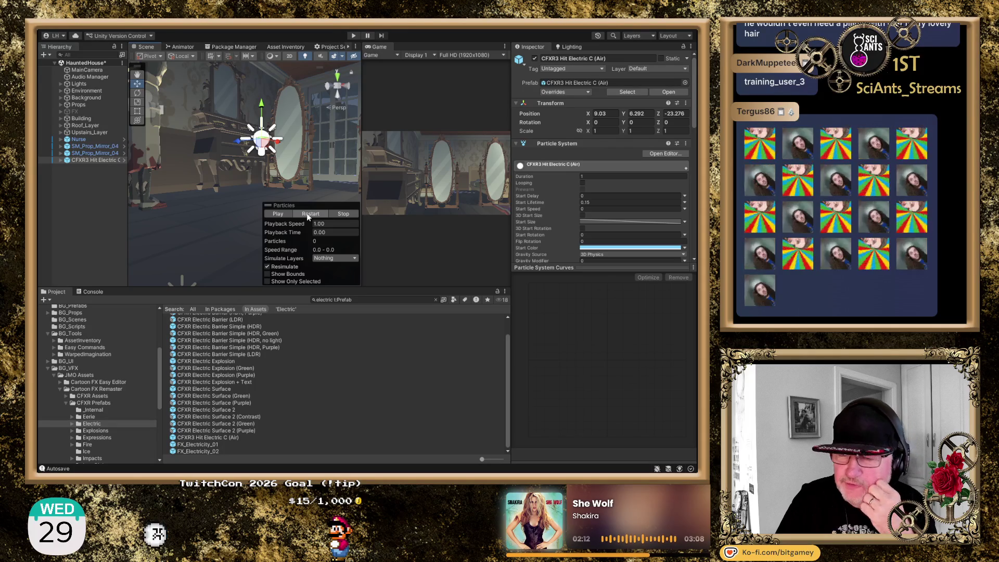
{"action": "left_click", "coordinate": [307, 215]}
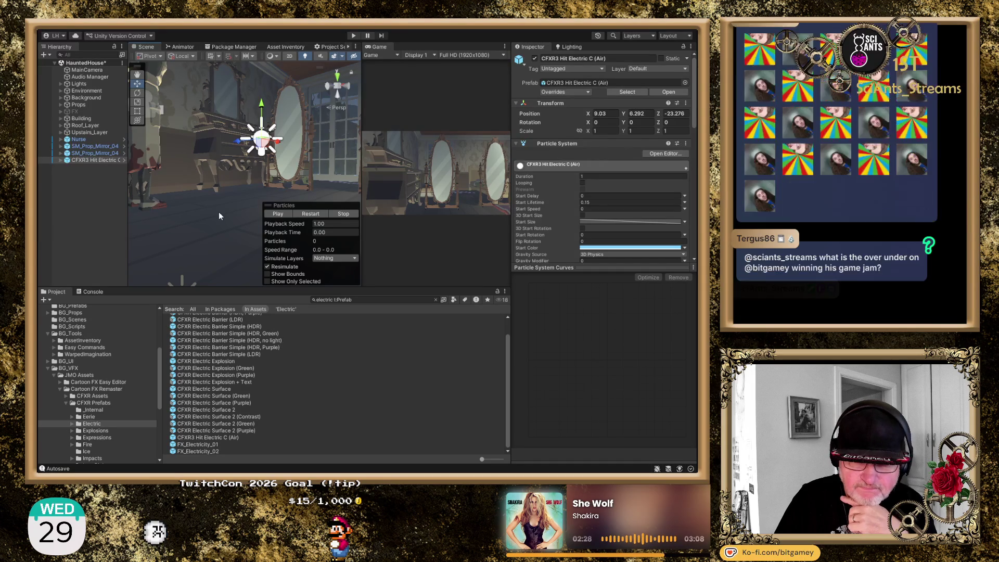
{"action": "left_click", "coordinate": [310, 213]}
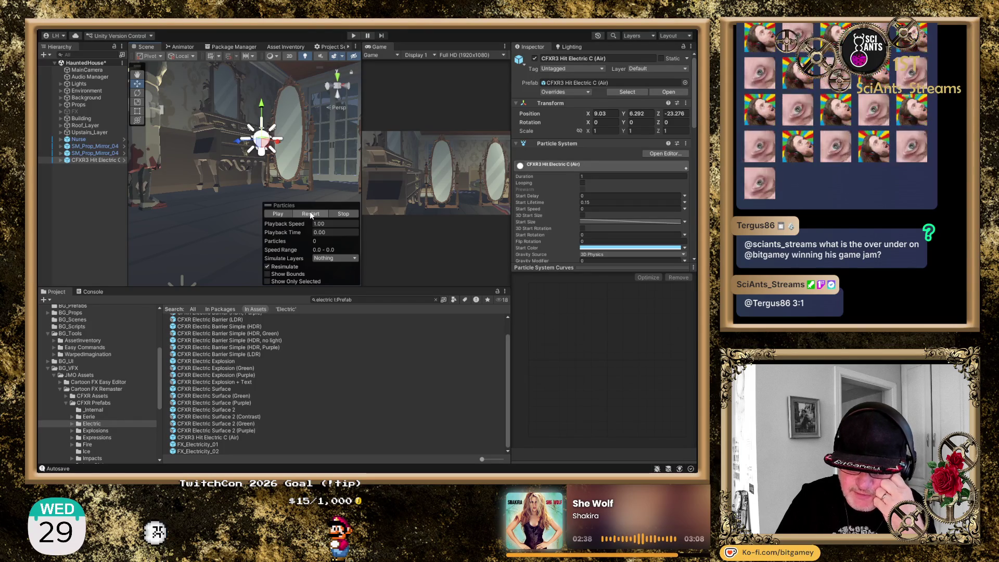
{"action": "left_click", "coordinate": [311, 212]}
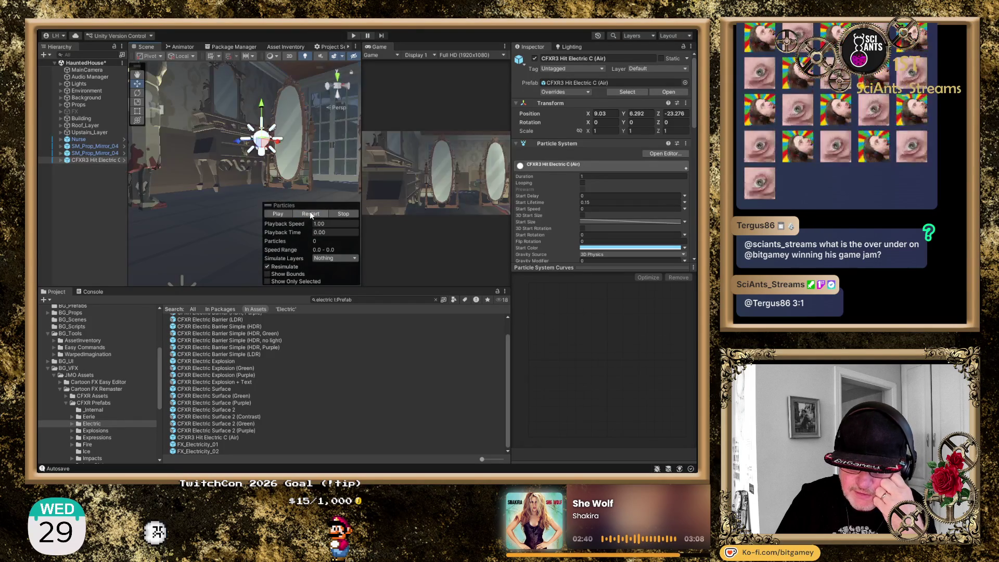
{"action": "left_click", "coordinate": [310, 213]}
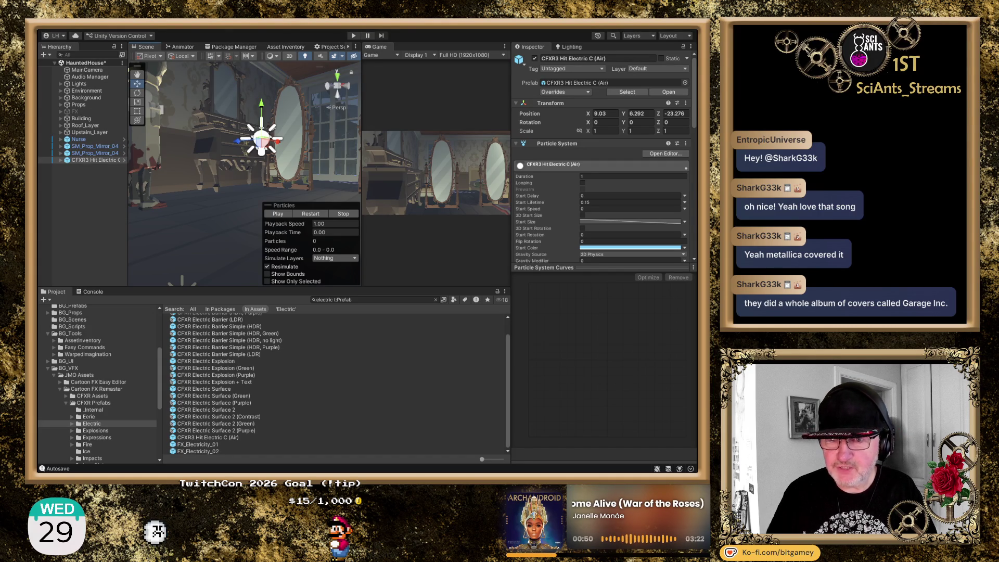
{"action": "left_click", "coordinate": [86, 158]}
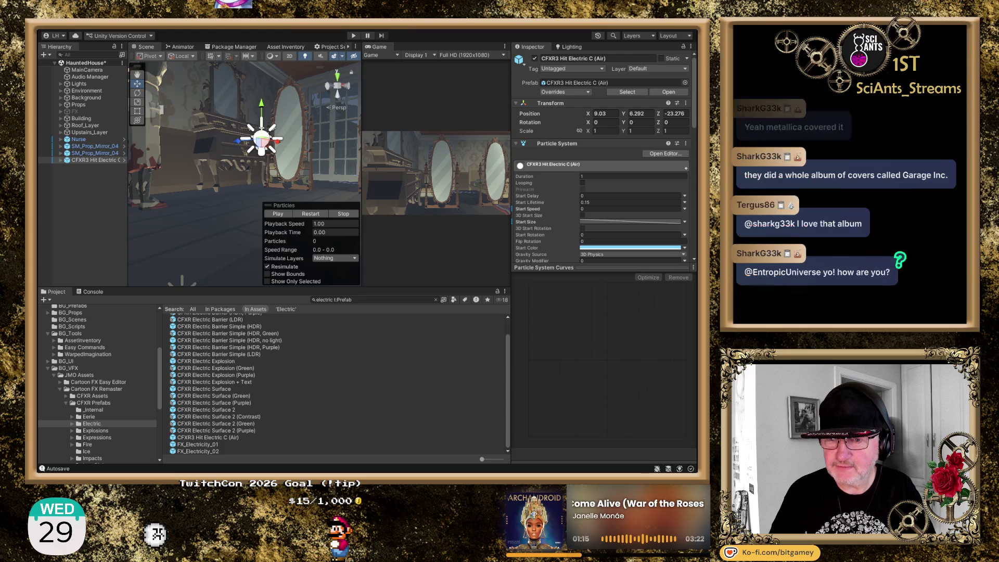
{"action": "left_click", "coordinate": [312, 214]}
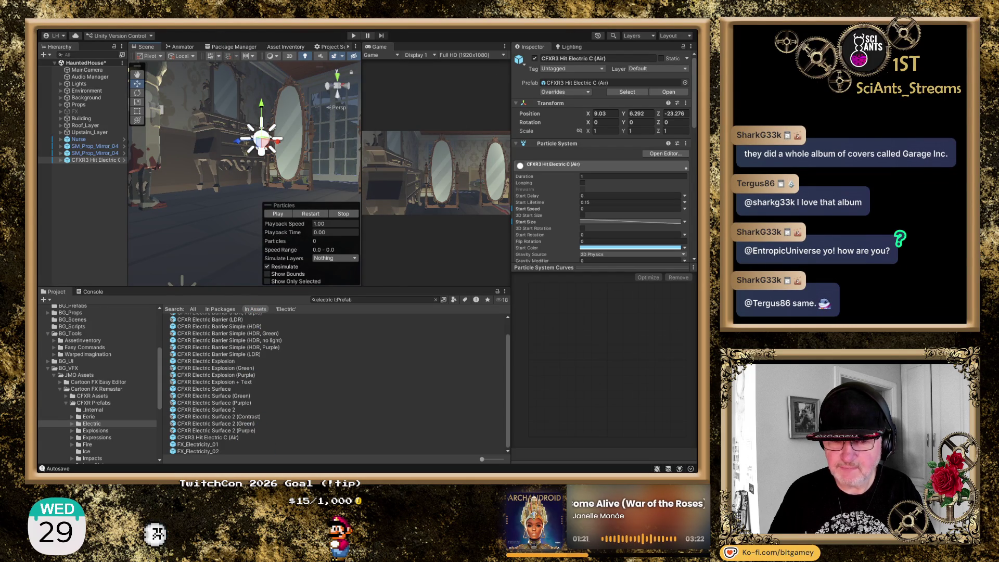
{"action": "left_click", "coordinate": [314, 214]}
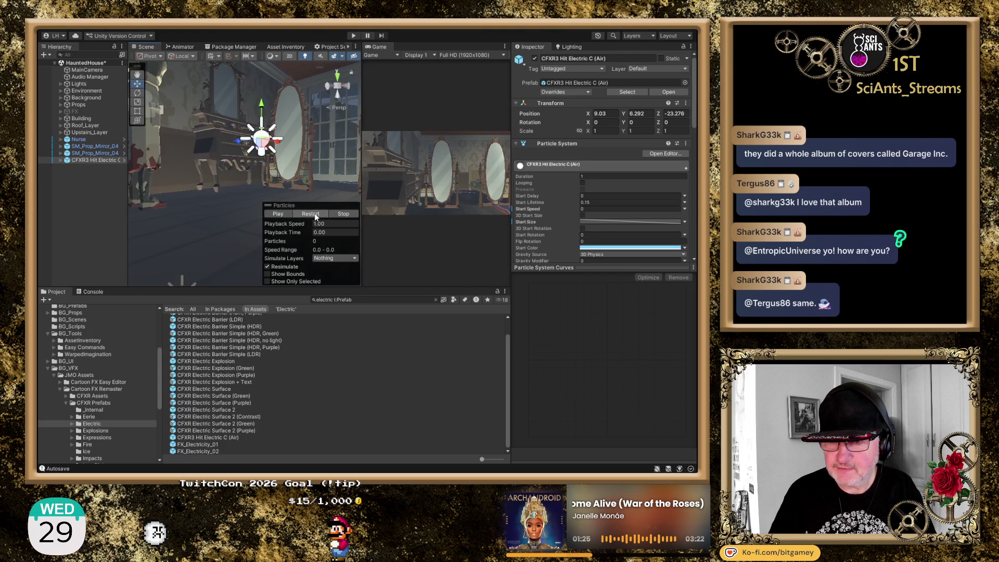
{"action": "left_click", "coordinate": [315, 215]}
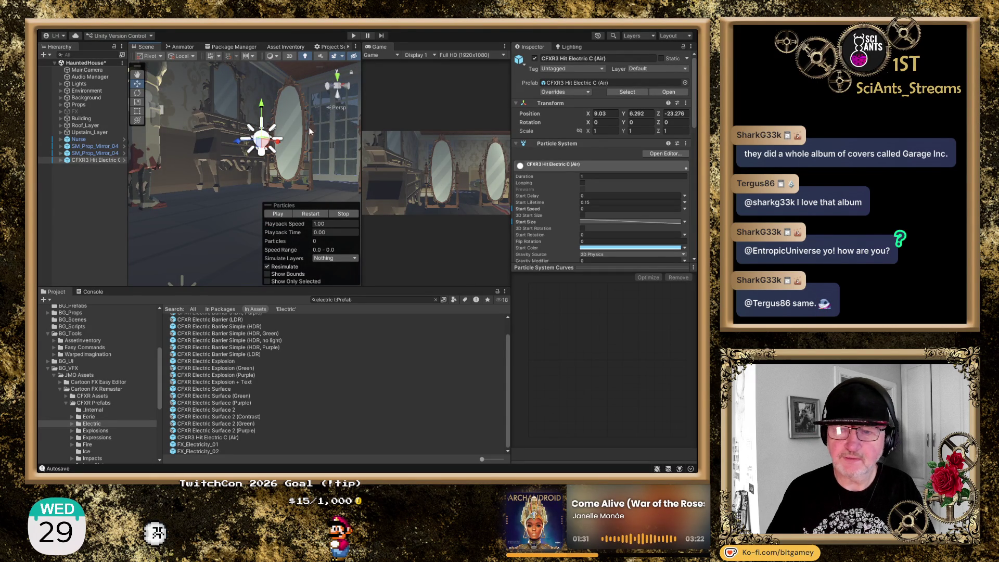
{"action": "left_click", "coordinate": [329, 88]}
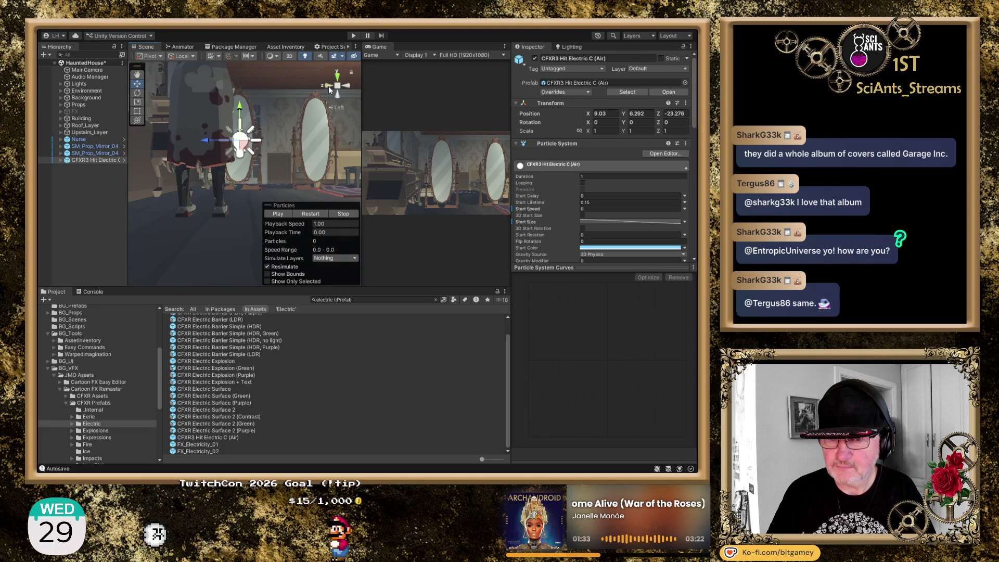
{"action": "left_click", "coordinate": [313, 215]}
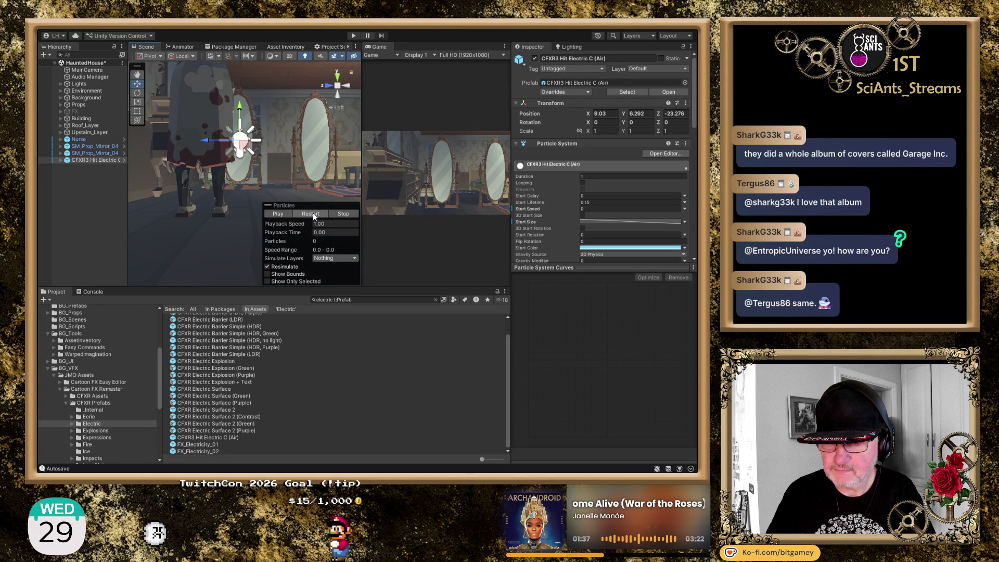
{"action": "mouse_move", "coordinate": [330, 120]}
{"action": "left_mouse_down"}
{"action": "mouse_move", "coordinate": [287, 144]}
{"action": "mouse_move", "coordinate": [82, 157]}
{"action": "mouse_move", "coordinate": [123, 171]}
{"action": "left_mouse_up"}
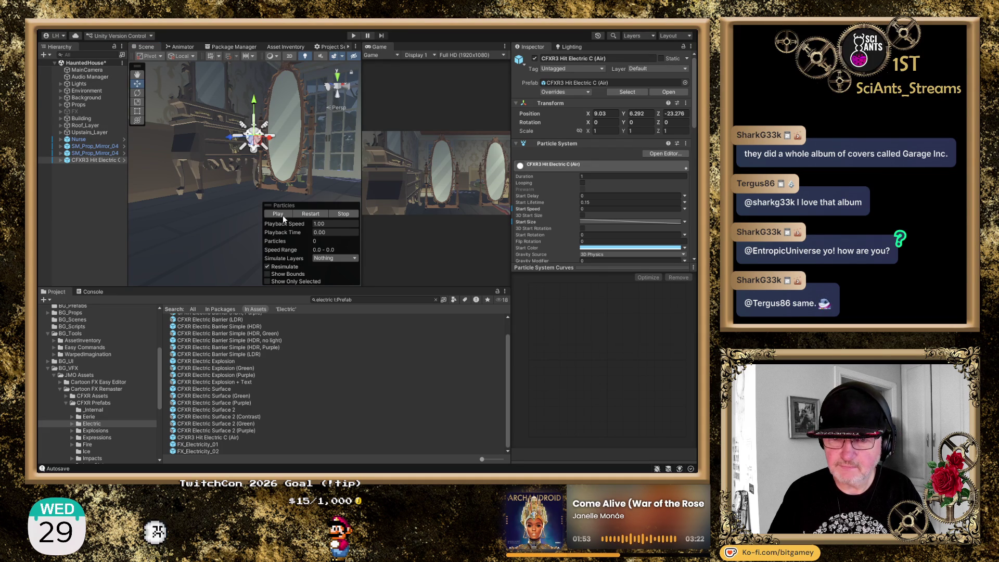
{"action": "left_click", "coordinate": [313, 214]}
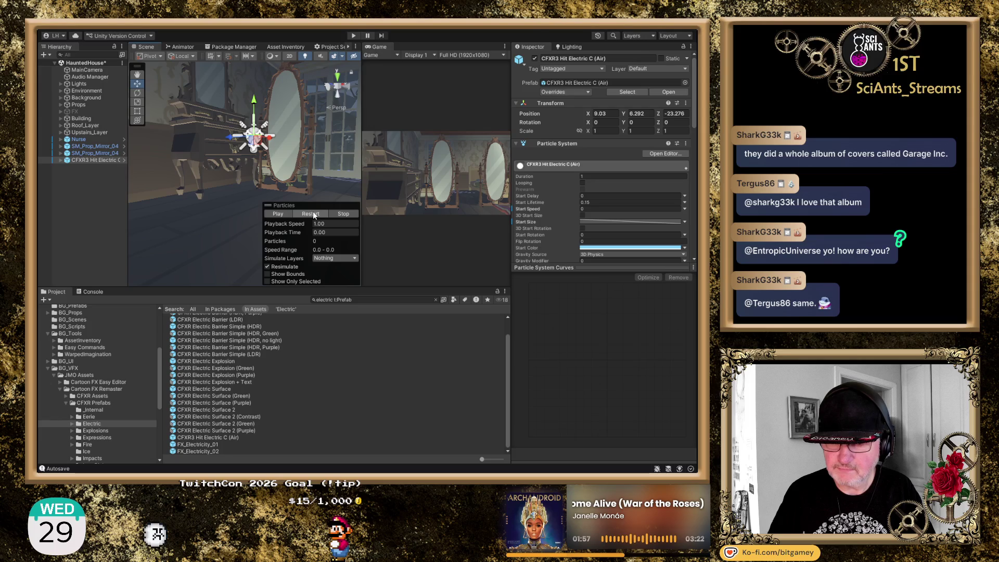
{"action": "left_click", "coordinate": [313, 213]}
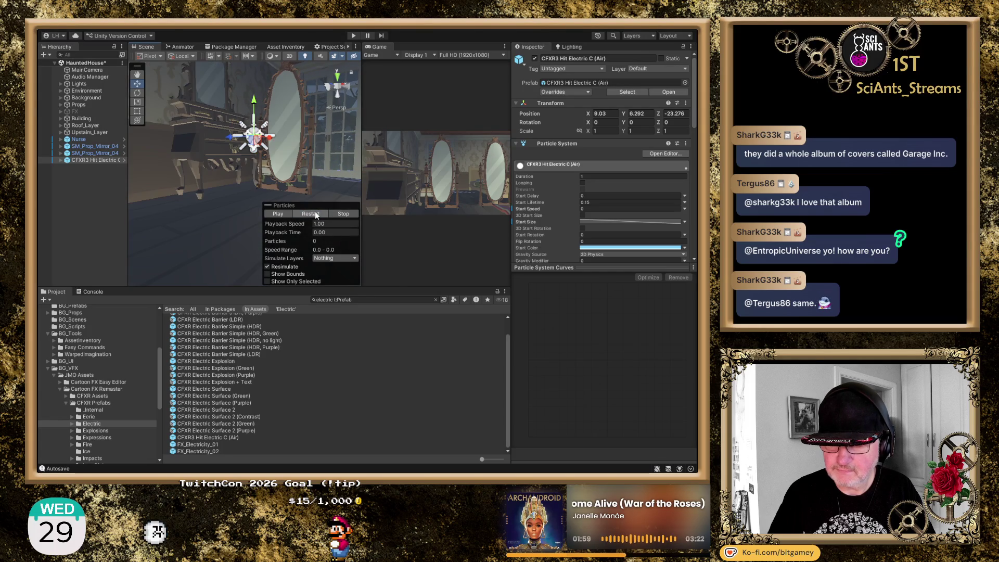
{"action": "left_click", "coordinate": [320, 213]}
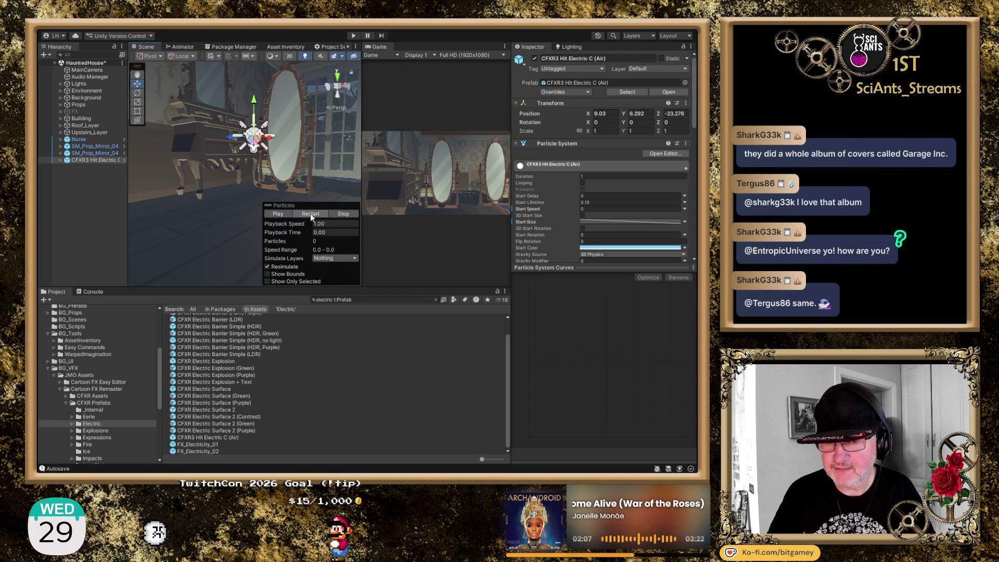
{"action": "left_click", "coordinate": [311, 213]}
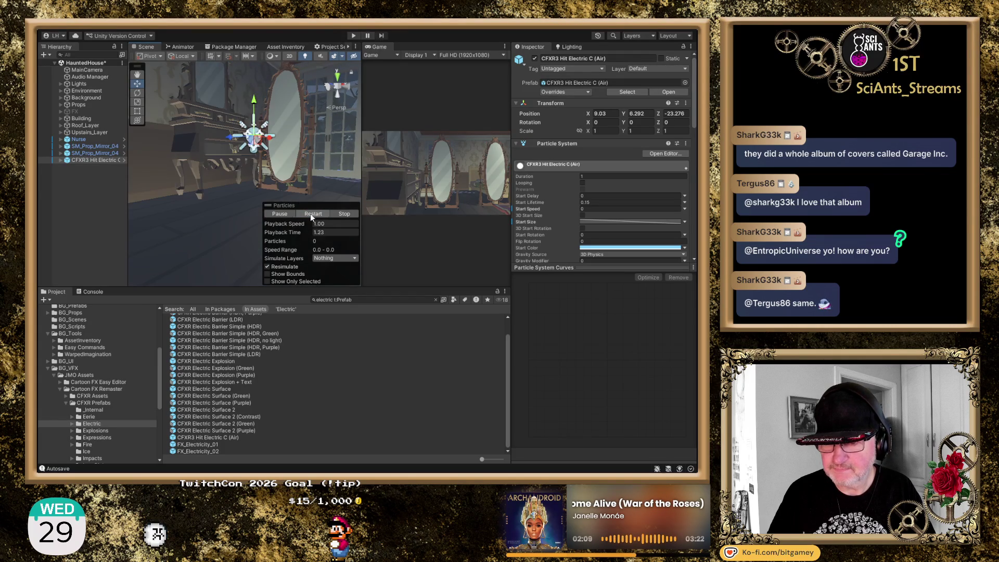
{"action": "left_click", "coordinate": [338, 77]}
{"action": "left_click", "coordinate": [338, 76]}
{"action": "mouse_move", "coordinate": [296, 149]}
{"action": "left_mouse_down"}
{"action": "mouse_move", "coordinate": [242, 126]}
{"action": "mouse_move", "coordinate": [239, 146]}
{"action": "left_mouse_up"}
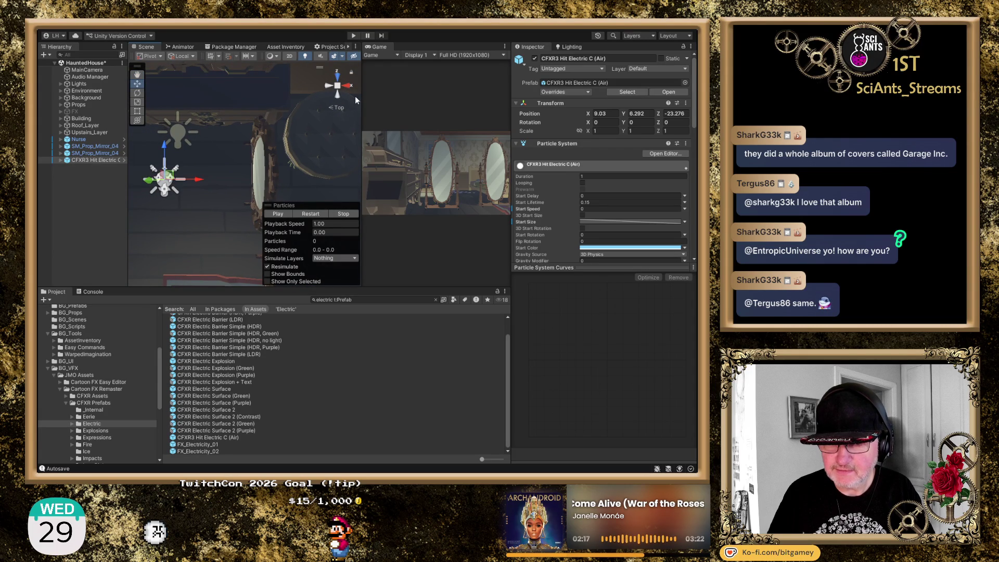
{"action": "left_click", "coordinate": [337, 93]}
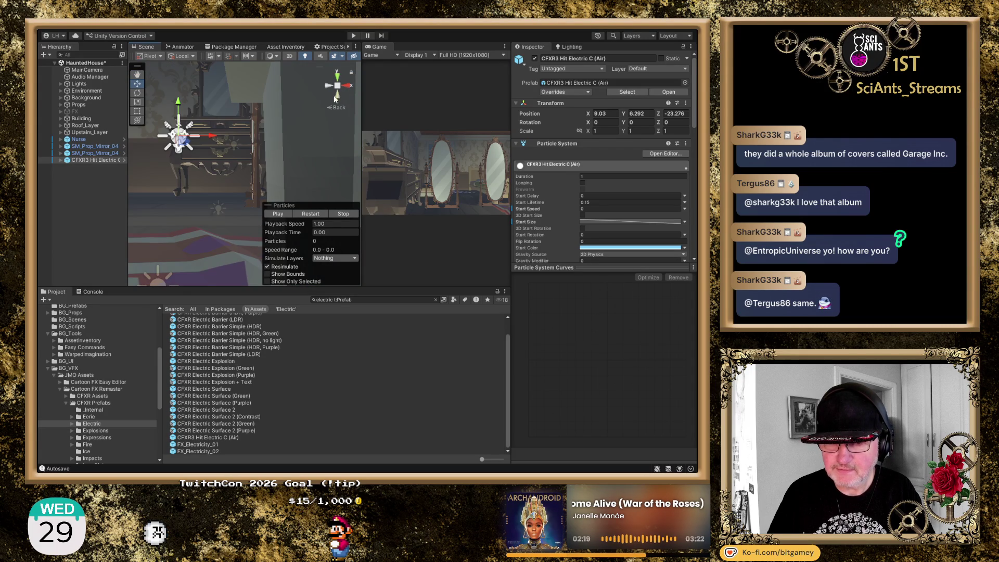
{"action": "mouse_move", "coordinate": [222, 174]}
{"action": "left_mouse_down"}
{"action": "mouse_move", "coordinate": [285, 155]}
{"action": "mouse_move", "coordinate": [285, 146]}
{"action": "mouse_move", "coordinate": [241, 168]}
{"action": "mouse_move", "coordinate": [250, 146]}
{"action": "left_mouse_up"}
{"action": "key", "text": "f"}
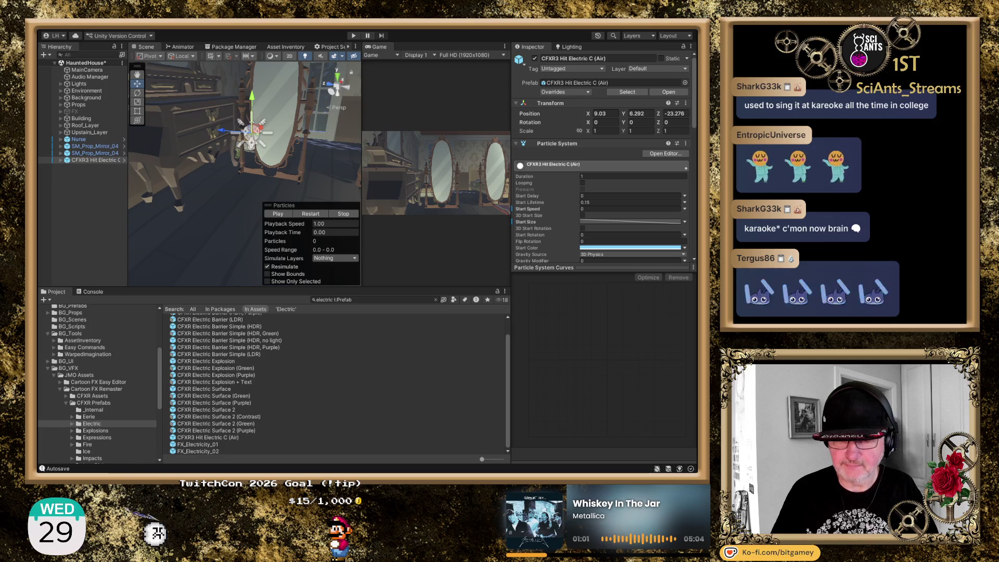
{"action": "left_click", "coordinate": [84, 161]}
{"action": "left_click", "coordinate": [312, 215]}
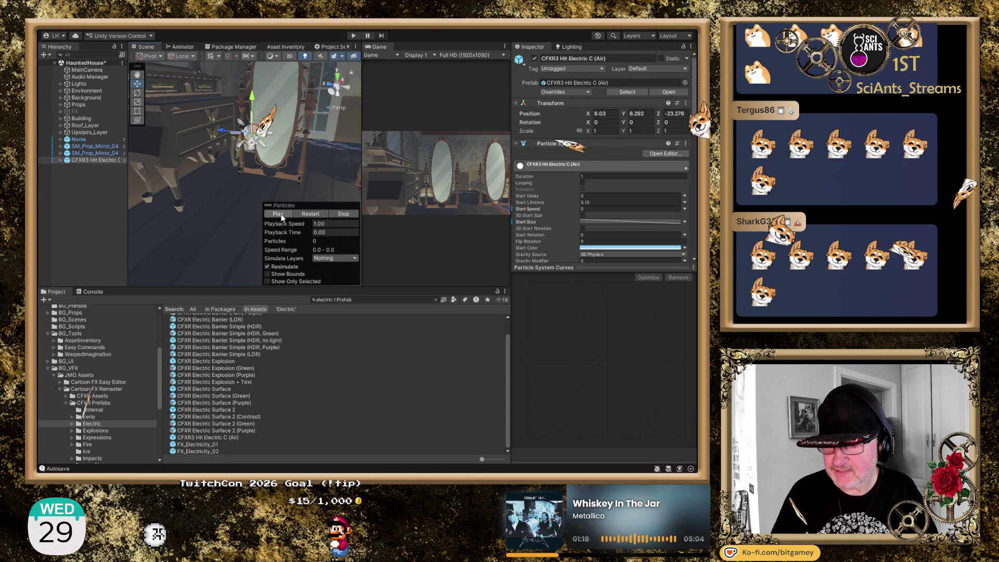
{"action": "left_click", "coordinate": [279, 214]}
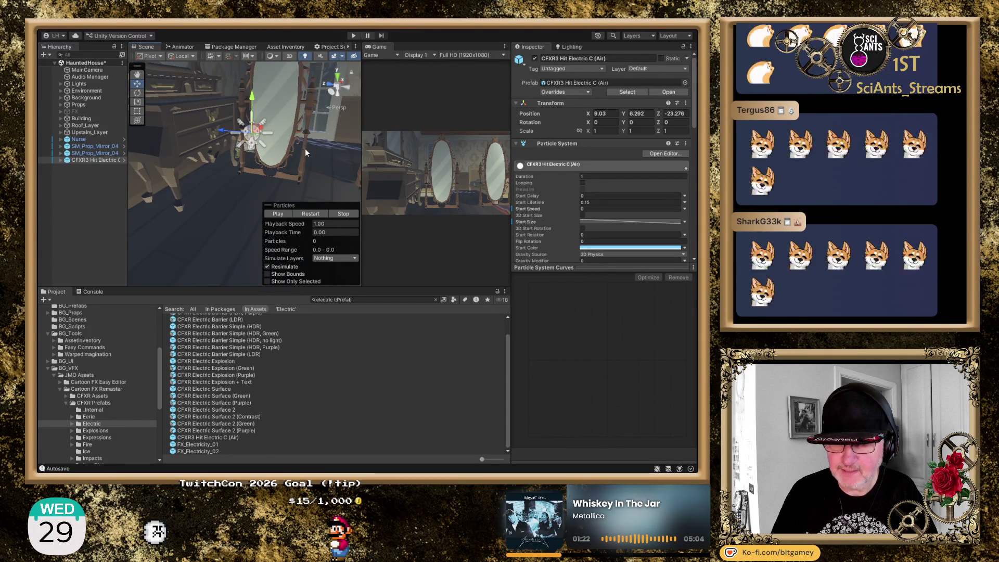
{"action": "left_click", "coordinate": [282, 215]}
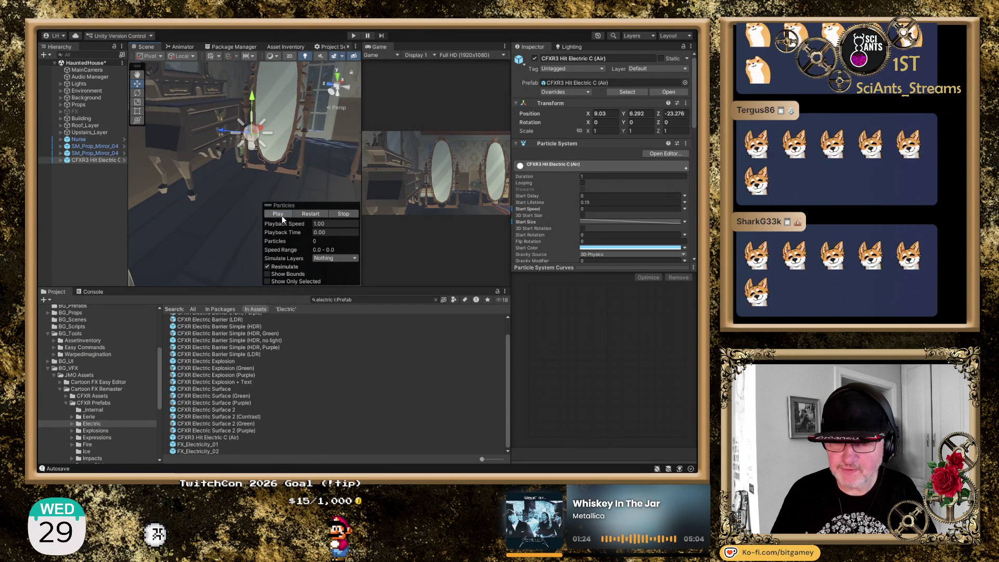
{"action": "left_click", "coordinate": [282, 216]}
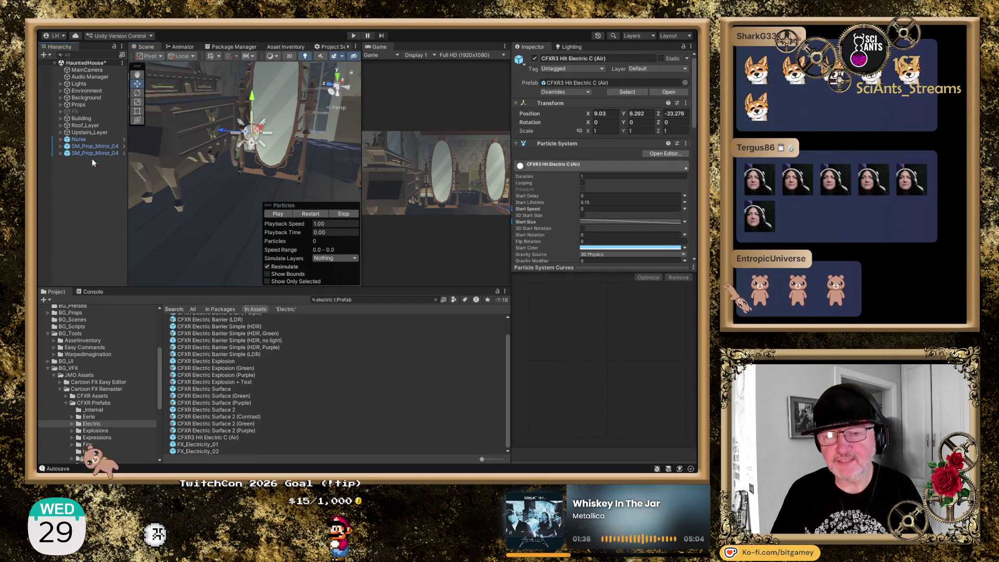
- Delete CFXR3 Hit Electric C, then place FX_Electricity_01 beside the mirror and delete it again
{"action": "key", "text": "Delete"}
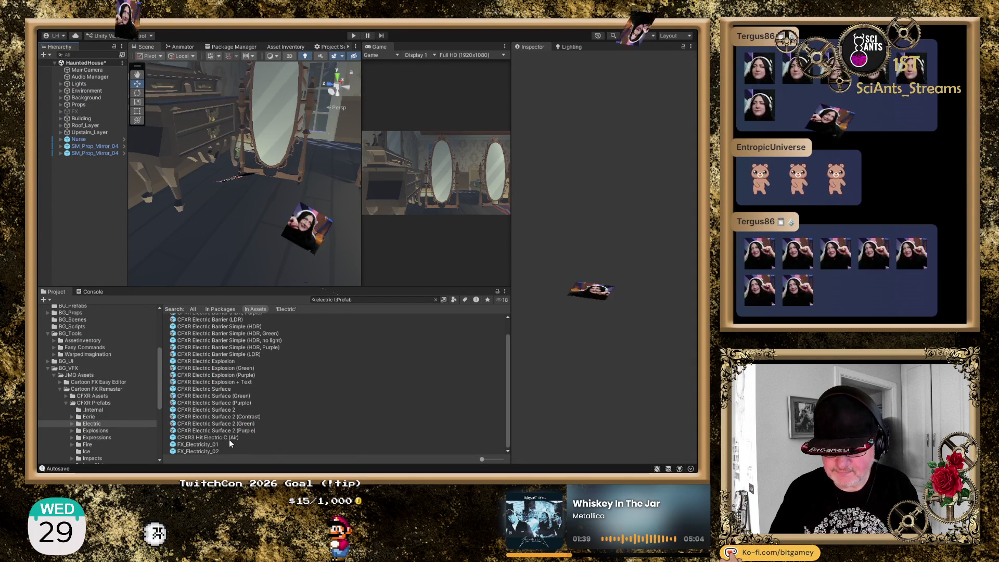
{"action": "scroll", "coordinate": [212, 447], "scroll_direction": "up", "scroll_amount": 1}
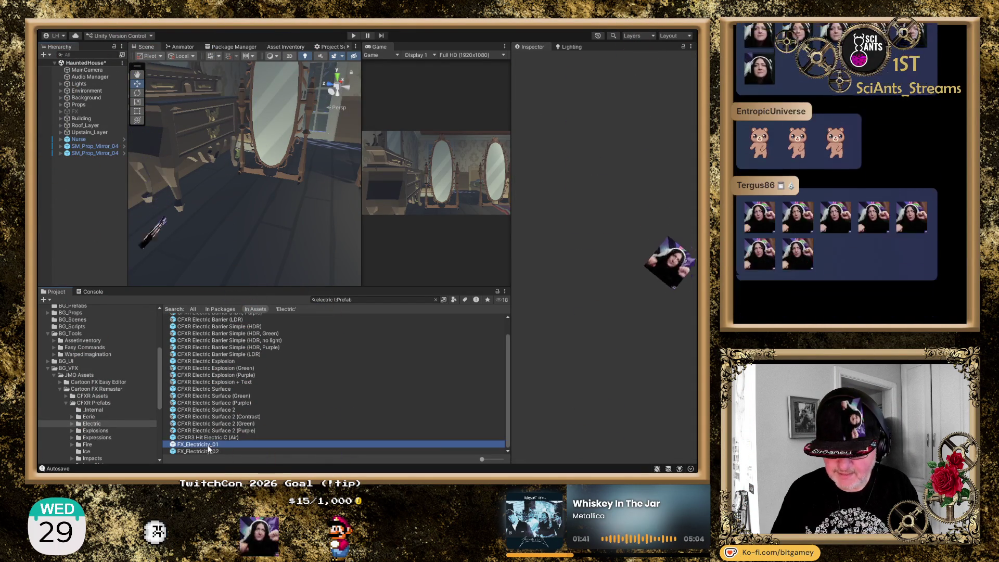
{"action": "left_click_drag", "start_coordinate": [244, 197], "coordinate": [243, 196]}
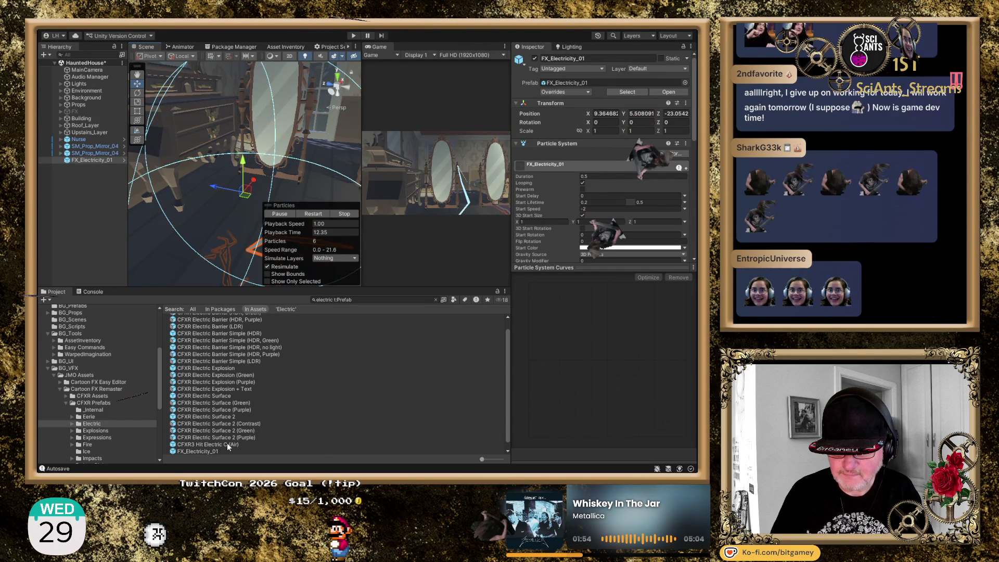
{"action": "right_click", "coordinate": [80, 158]}
{"action": "left_click", "coordinate": [107, 224]}
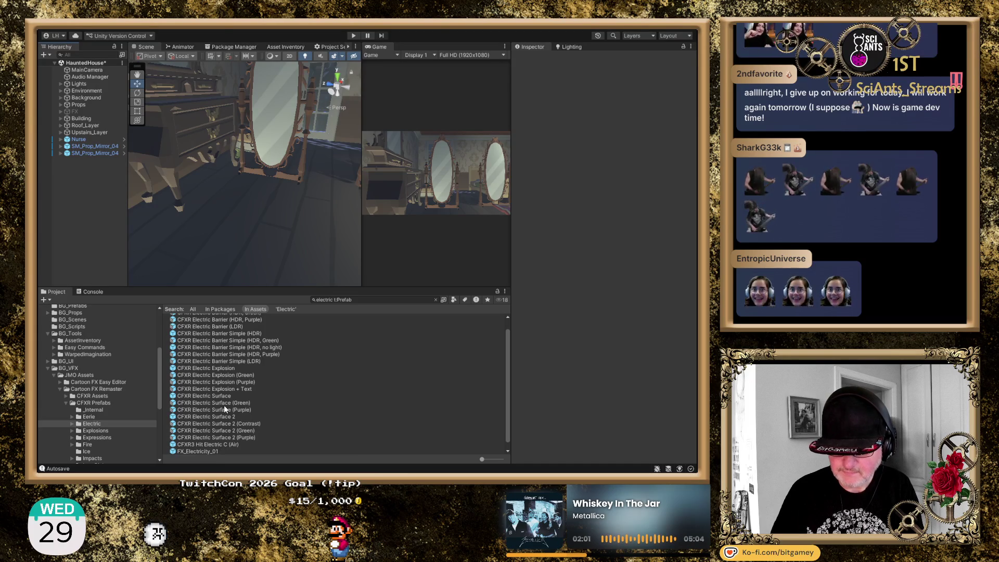
- Place CFXR Electric Barrier (HDR) near the mirror, undoing an accidental SM_Prop_Mirror_04 deletion
{"action": "scroll", "coordinate": [233, 375], "scroll_direction": "up", "scroll_amount": 1}
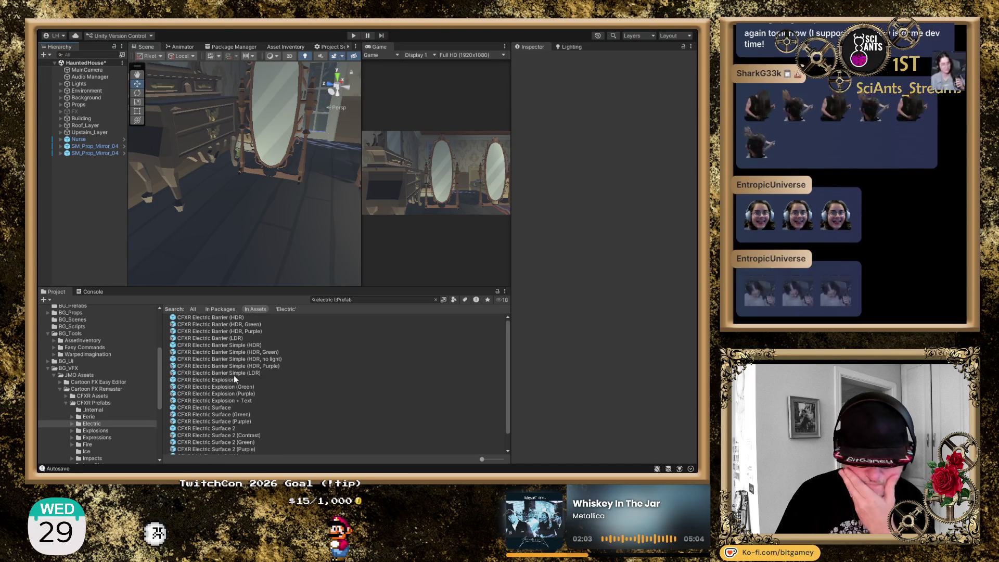
{"action": "mouse_move", "coordinate": [217, 318]}
{"action": "left_mouse_down"}
{"action": "mouse_move", "coordinate": [214, 268]}
{"action": "mouse_move", "coordinate": [244, 191]}
{"action": "left_mouse_up"}
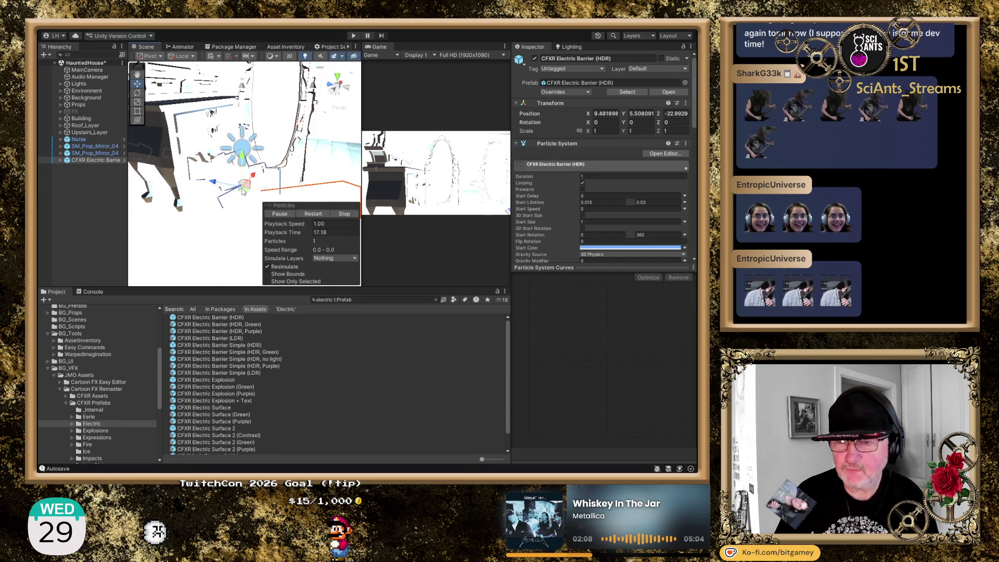
{"action": "left_click", "coordinate": [89, 155]}
{"action": "key", "text": "Delete"}
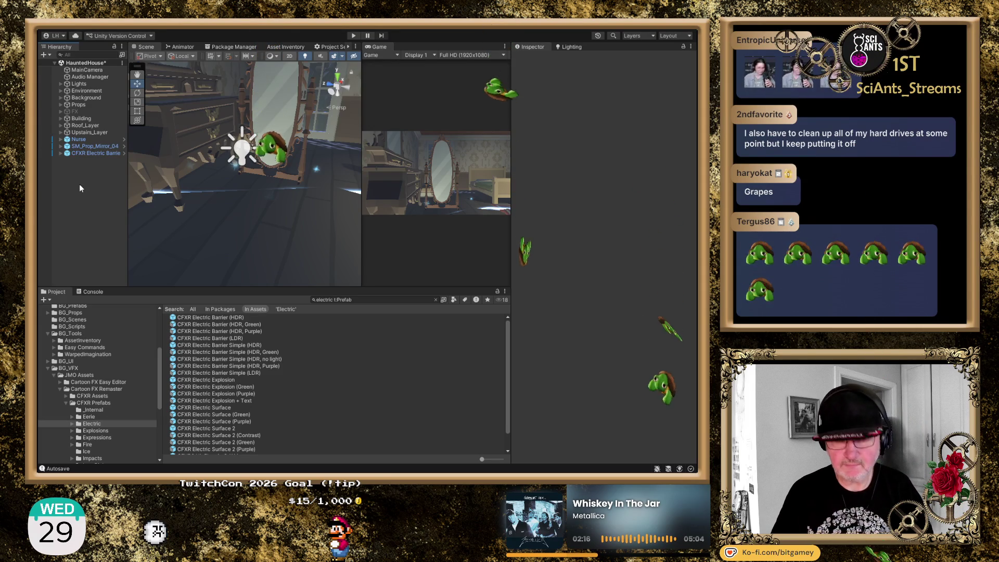
{"action": "key", "text": "ctrl+d"}
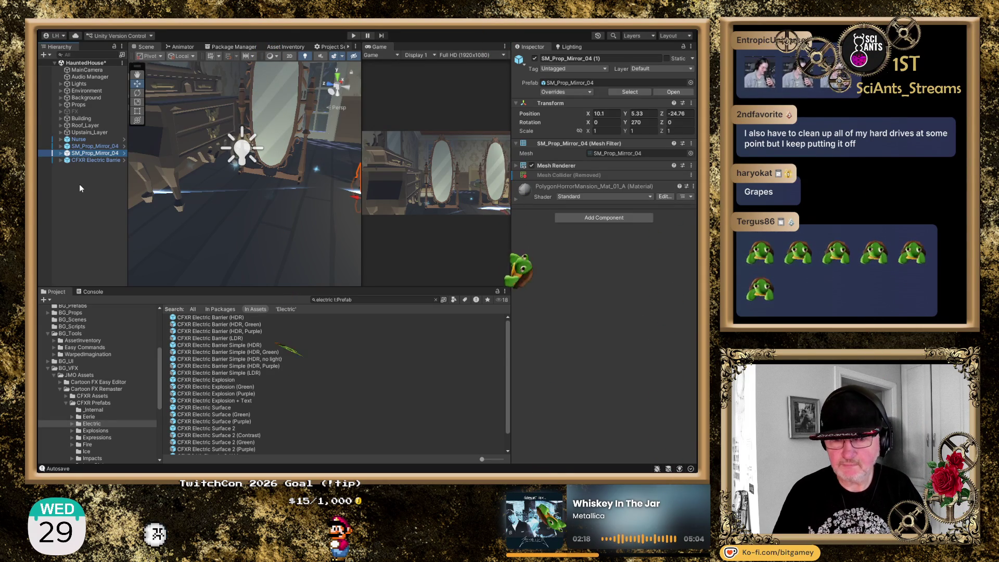
- Select the restored second mirror at X 10.1, Y 5.33, Z -24.76
{"action": "left_click", "coordinate": [79, 188]}
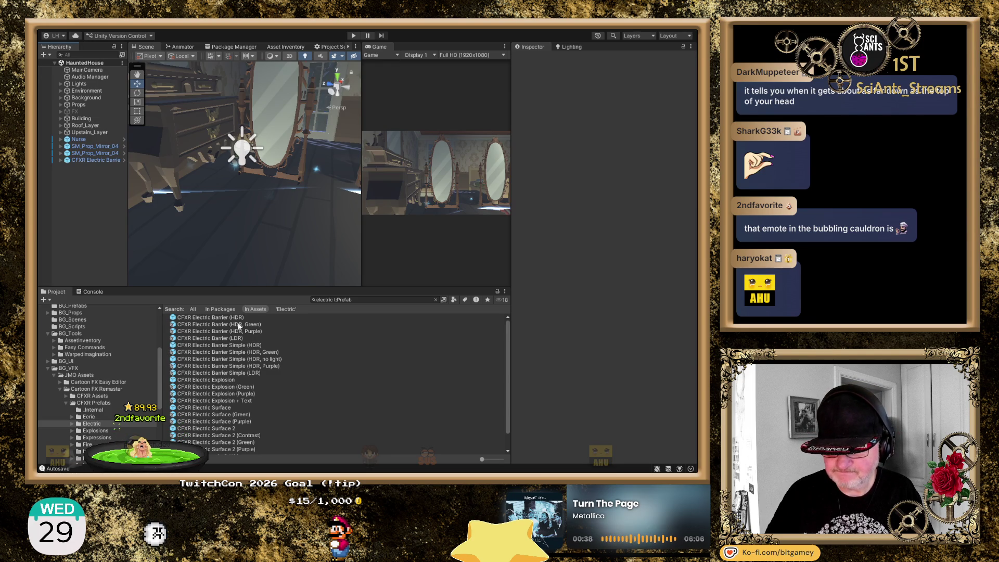
- Place another Electric Barrier (HDR) effect, set it to play once, and preview it
{"action": "left_click_drag", "start_coordinate": [231, 316], "coordinate": [247, 207]}
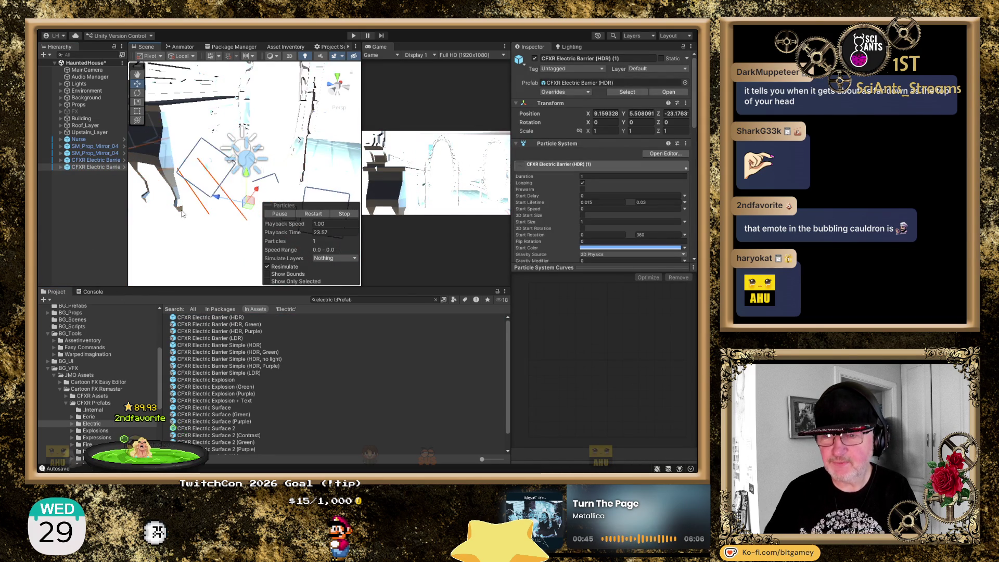
{"action": "left_click", "coordinate": [582, 183]}
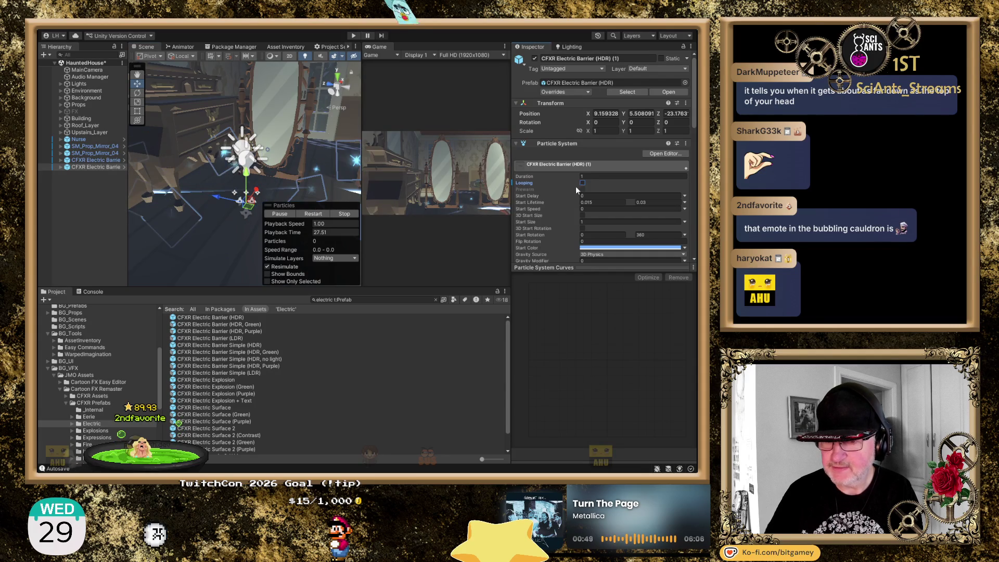
{"action": "left_click", "coordinate": [341, 216]}
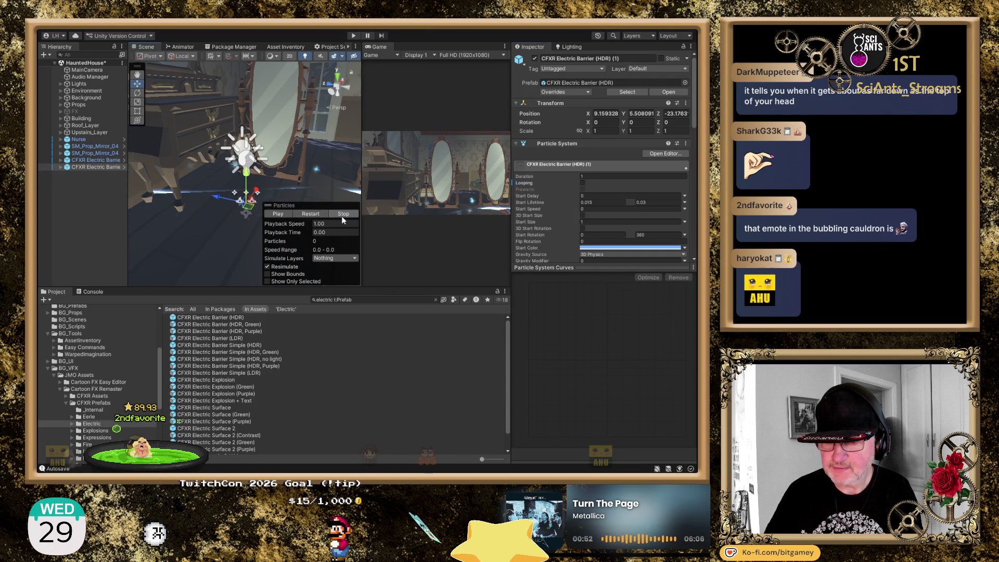
{"action": "left_click", "coordinate": [307, 215]}
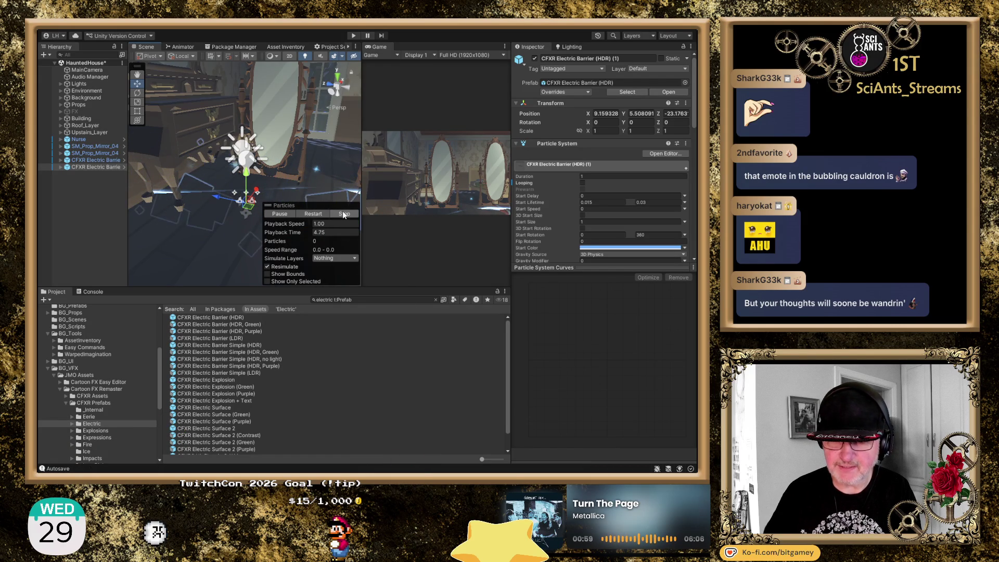
- Delete the duplicate CFXR Electric Barrier (HDR) (1) and select the remaining barrier
{"action": "left_click", "coordinate": [85, 167]}
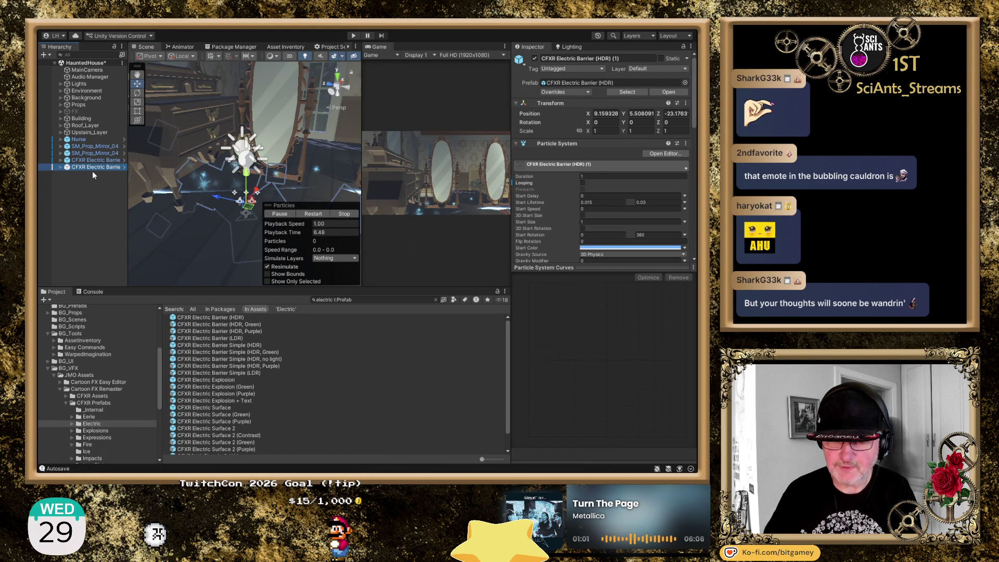
{"action": "key", "text": "Delete"}
{"action": "left_click", "coordinate": [91, 159]}
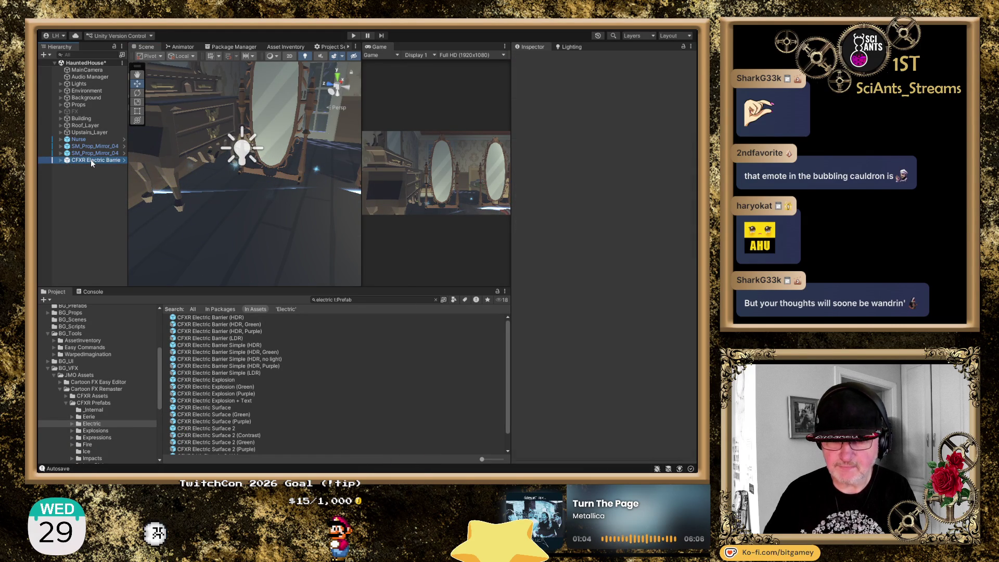
- Delete the electric barrier effect and drag the CFXR Electric Explosion prefab into the Scene
{"action": "key", "text": "Delete"}
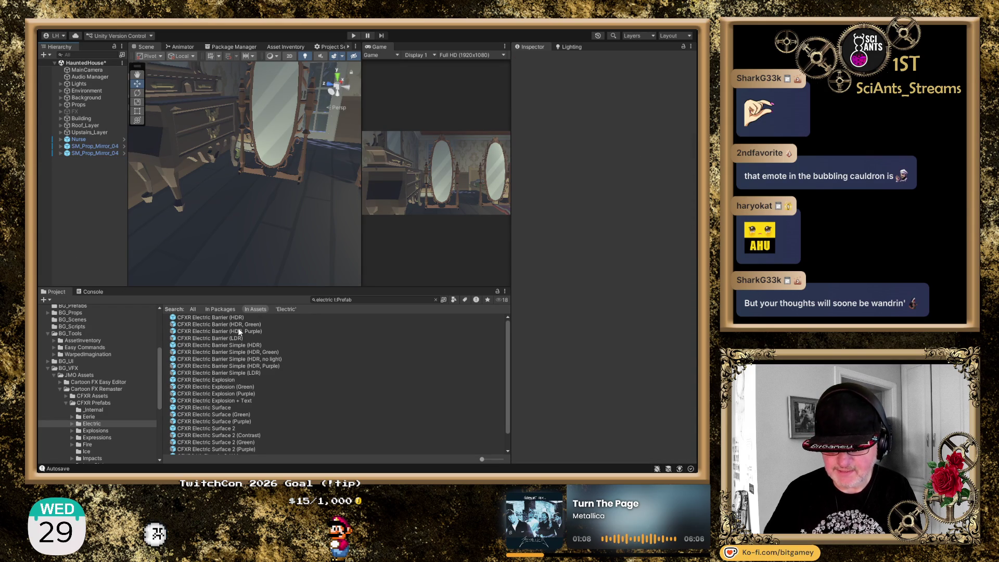
{"action": "scroll", "coordinate": [228, 345], "scroll_direction": "down", "scroll_amount": 2}
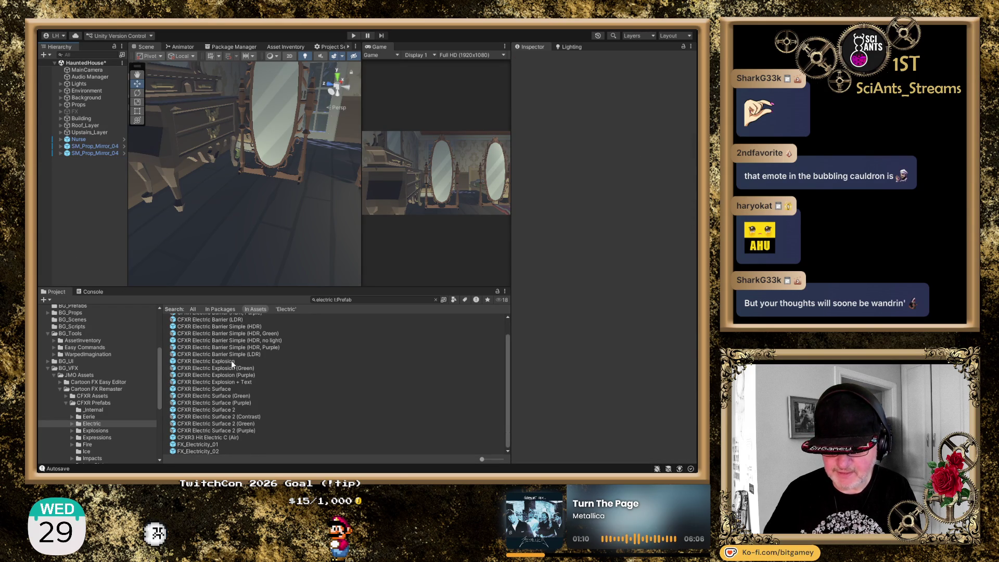
{"action": "left_click_drag", "start_coordinate": [227, 361], "coordinate": [243, 180]}
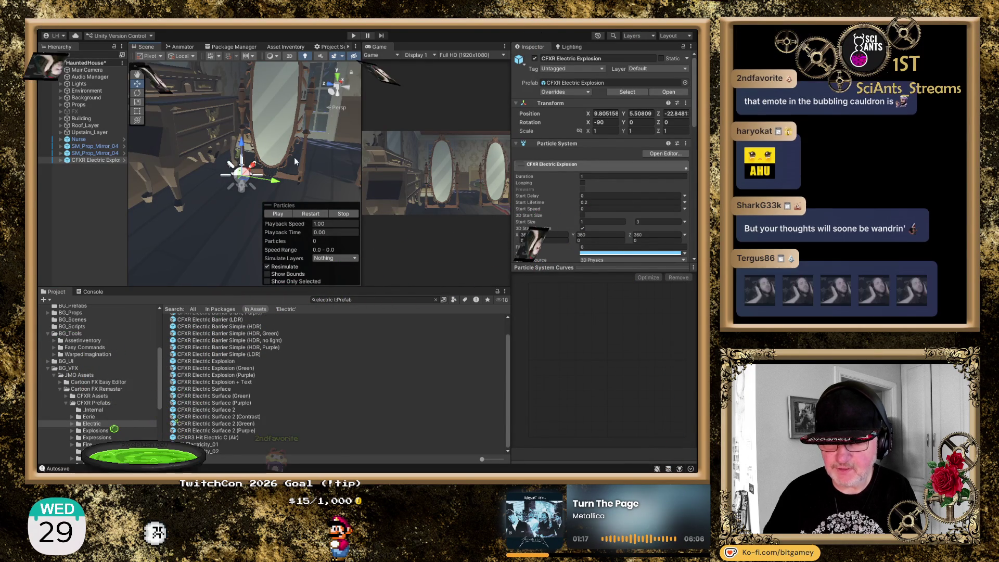
- Raise the explosion to Y 6.451 at the mirror's centre, preview it, and expand its child effects
{"action": "mouse_move", "coordinate": [198, 222]}
{"action": "left_mouse_down"}
{"action": "mouse_move", "coordinate": [230, 233]}
{"action": "mouse_move", "coordinate": [178, 213]}
{"action": "mouse_move", "coordinate": [246, 210]}
{"action": "mouse_move", "coordinate": [274, 152]}
{"action": "mouse_move", "coordinate": [307, 157]}
{"action": "mouse_move", "coordinate": [255, 164]}
{"action": "mouse_move", "coordinate": [175, 151]}
{"action": "left_mouse_up"}
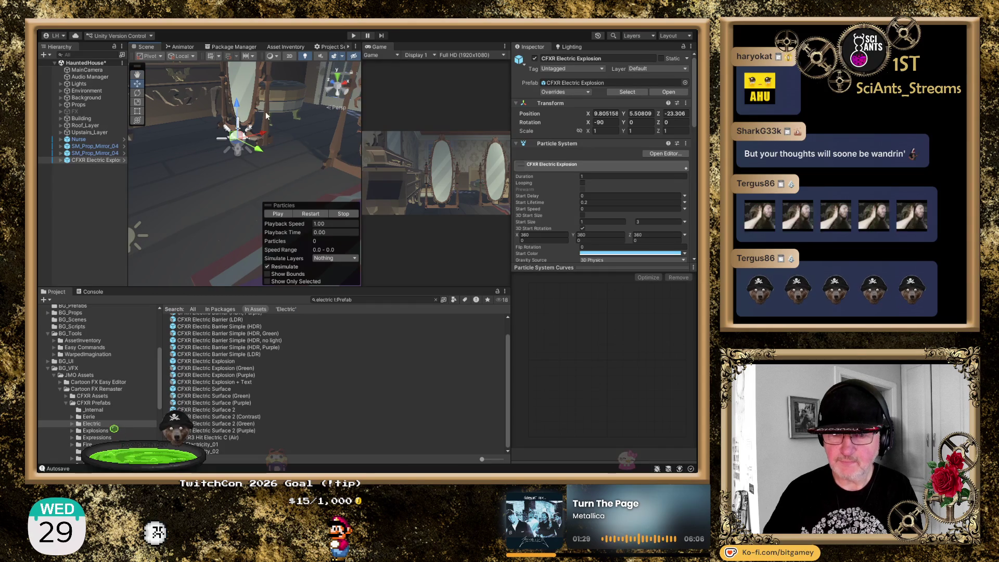
{"action": "left_click_drag", "start_coordinate": [237, 109], "coordinate": [242, 26]}
{"action": "key", "text": "f"}
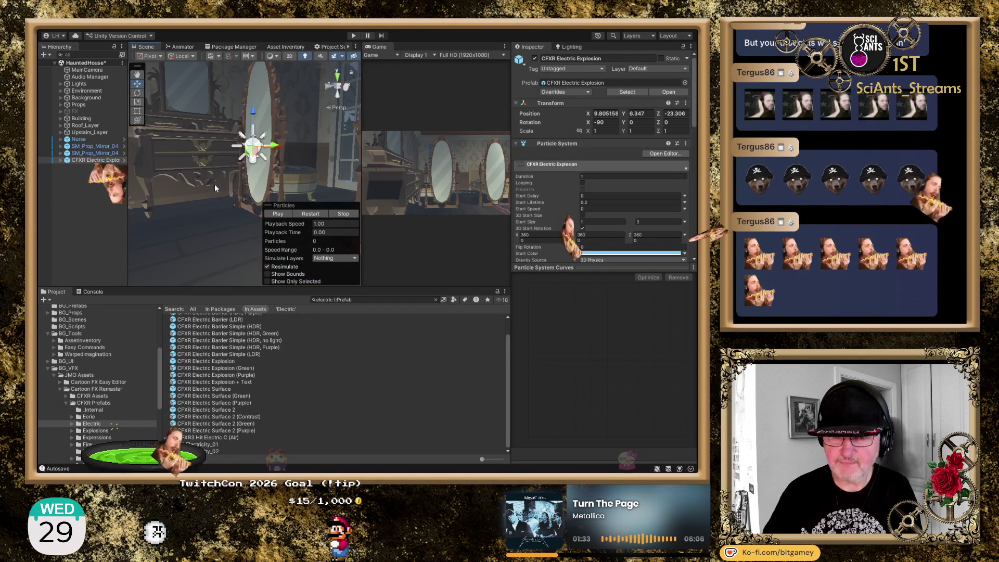
{"action": "left_click_drag", "start_coordinate": [218, 185], "coordinate": [215, 196]}
{"action": "left_click_drag", "start_coordinate": [249, 138], "coordinate": [248, 127]}
{"action": "left_click", "coordinate": [314, 214]}
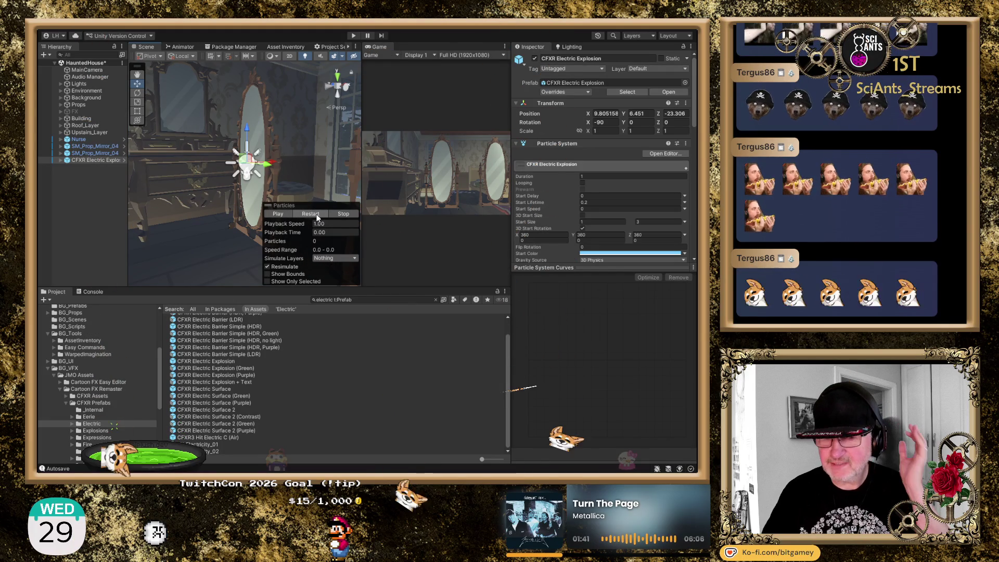
{"action": "left_click", "coordinate": [61, 159]}
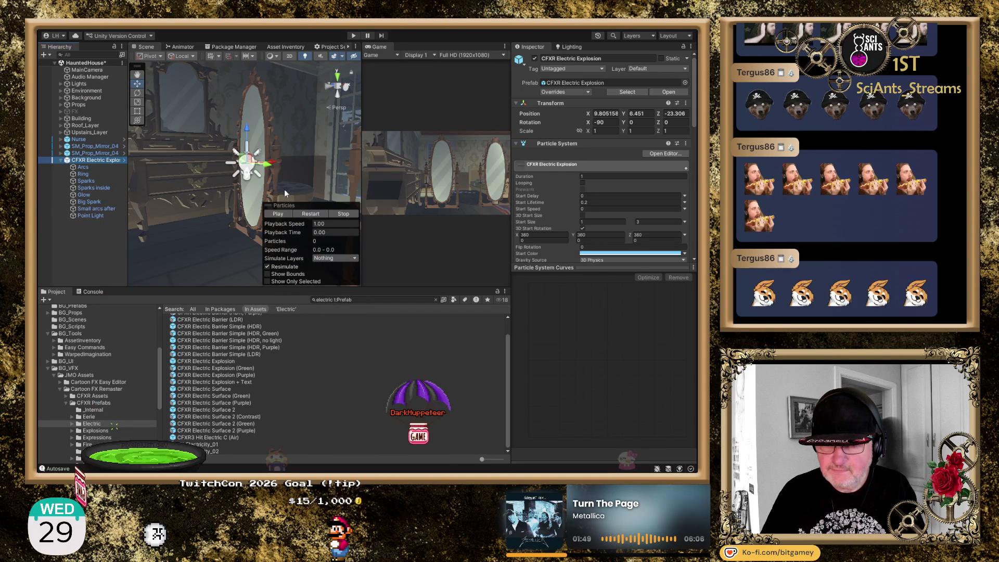
{"action": "left_click", "coordinate": [307, 214]}
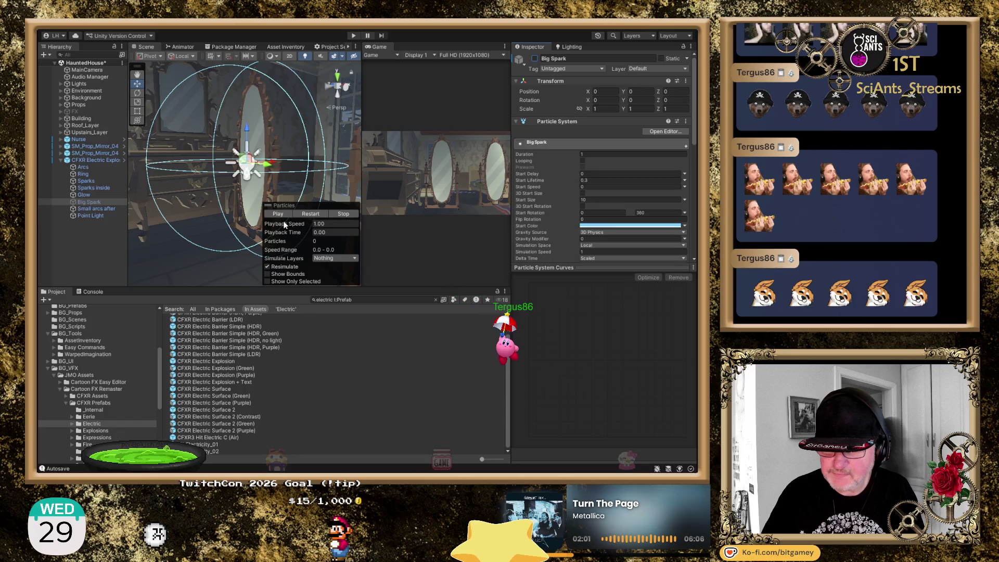
{"action": "left_click", "coordinate": [311, 213]}
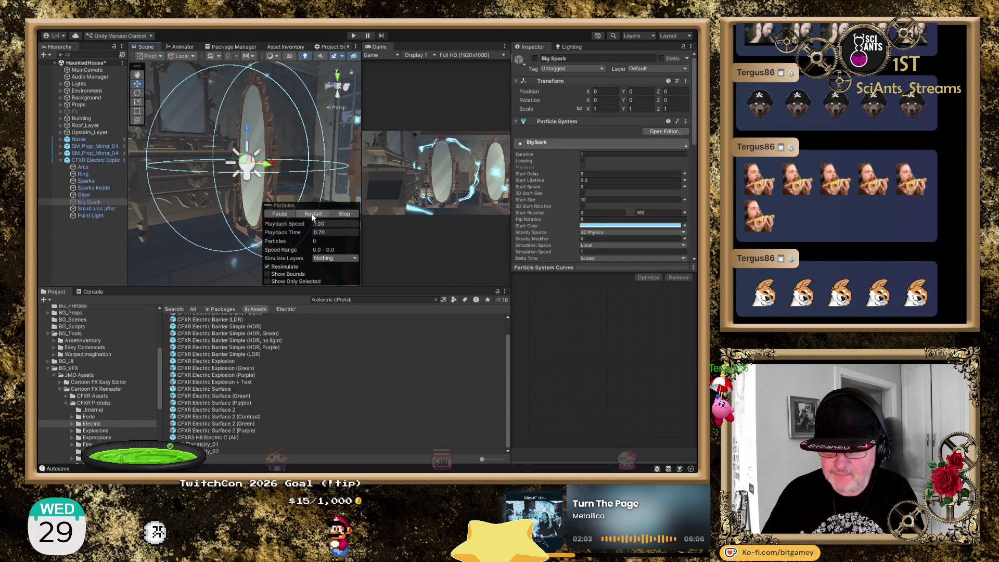
{"action": "left_click", "coordinate": [311, 213]}
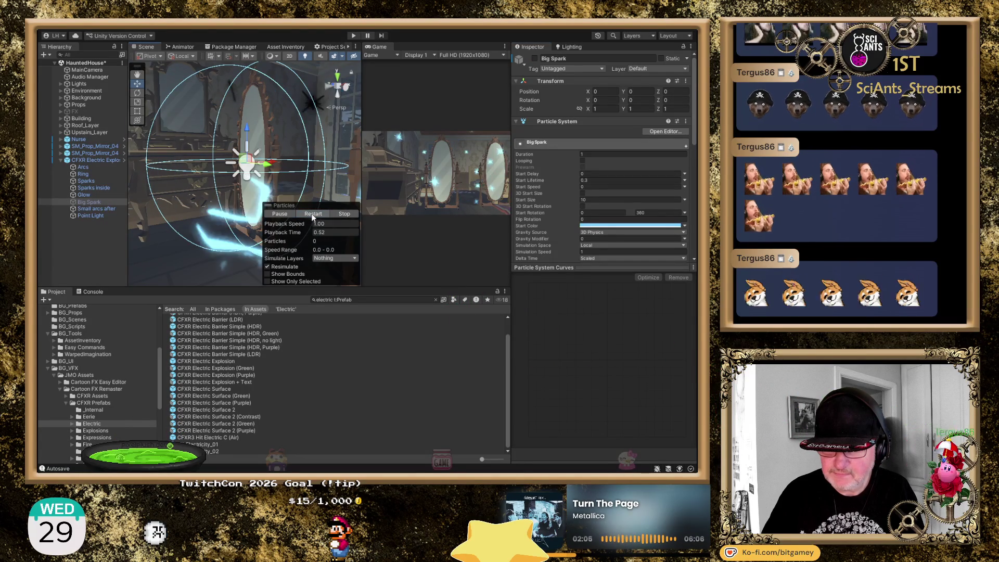
{"action": "left_click", "coordinate": [311, 213]}
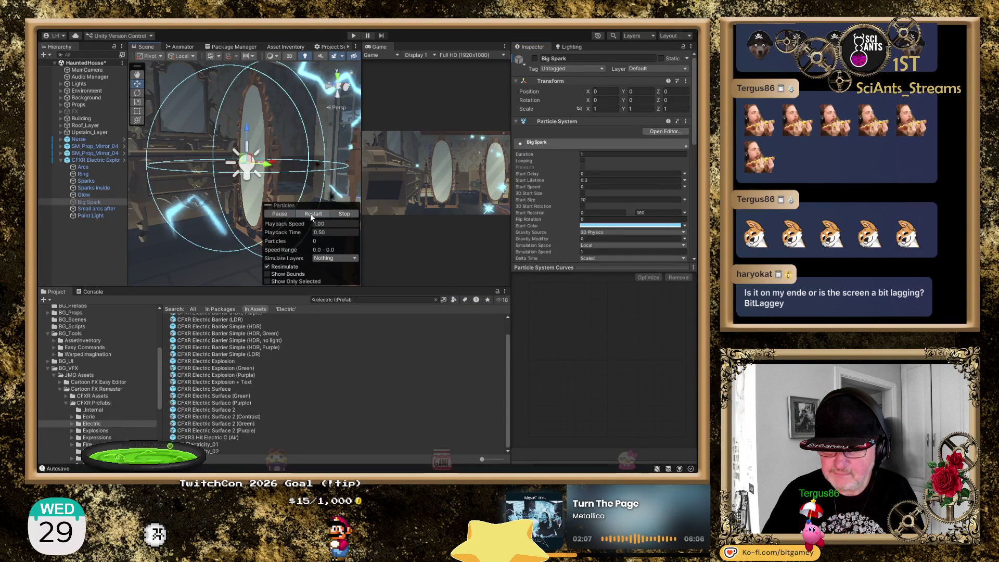
{"action": "left_click", "coordinate": [310, 213]}
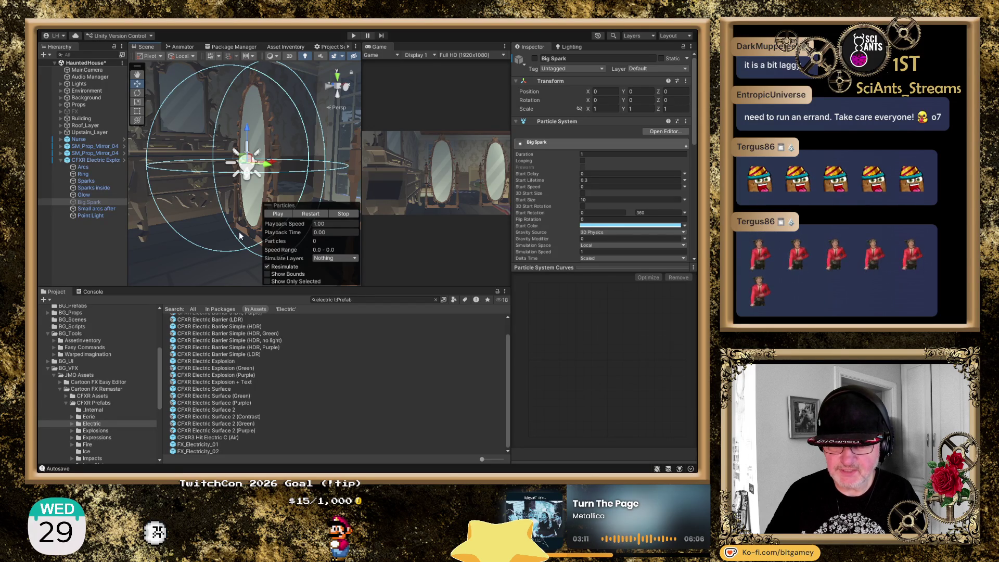
{"action": "left_click", "coordinate": [309, 215]}
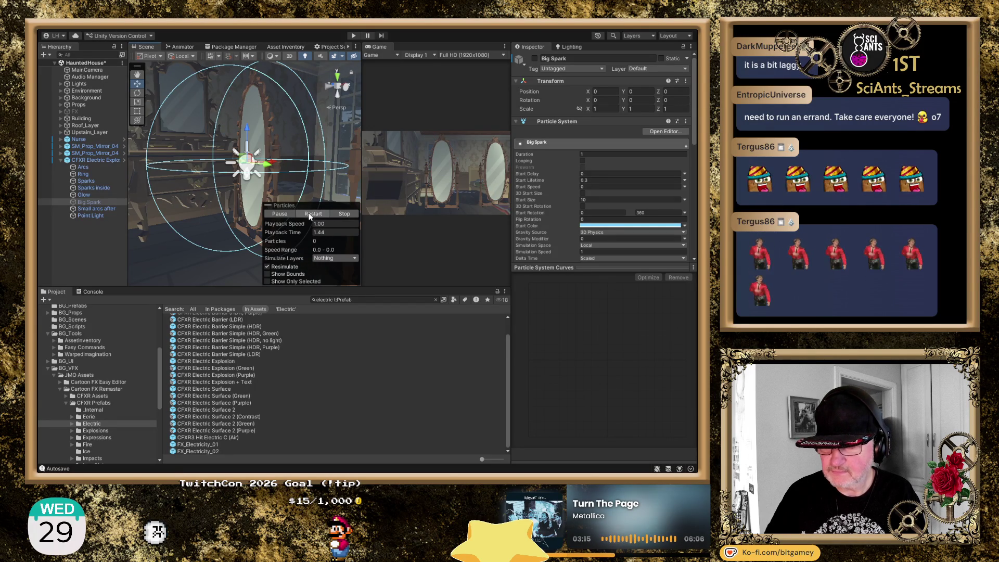
{"action": "left_click", "coordinate": [309, 214]}
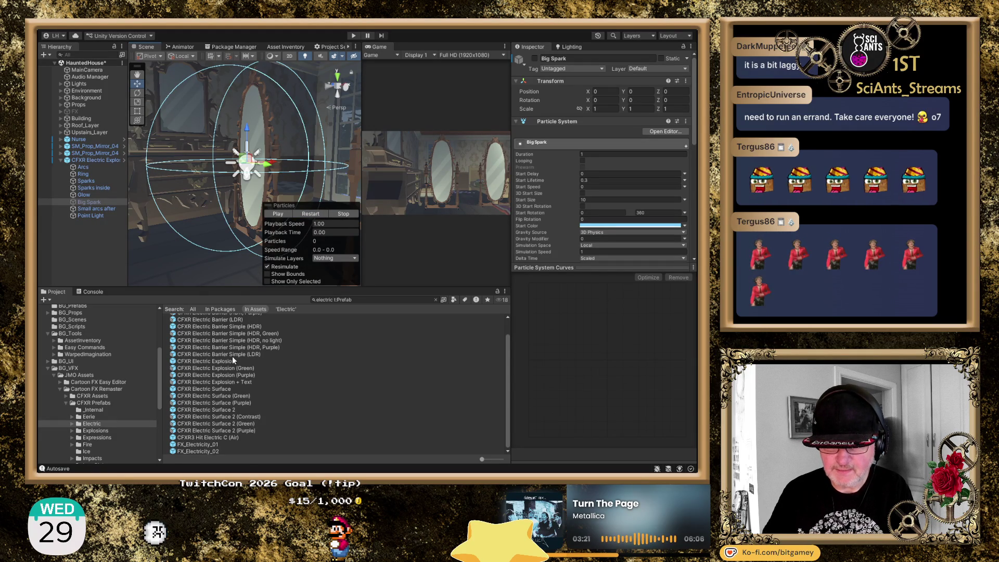
{"action": "scroll", "coordinate": [238, 402], "scroll_direction": "up", "scroll_amount": 1}
{"action": "left_click", "coordinate": [90, 162]}
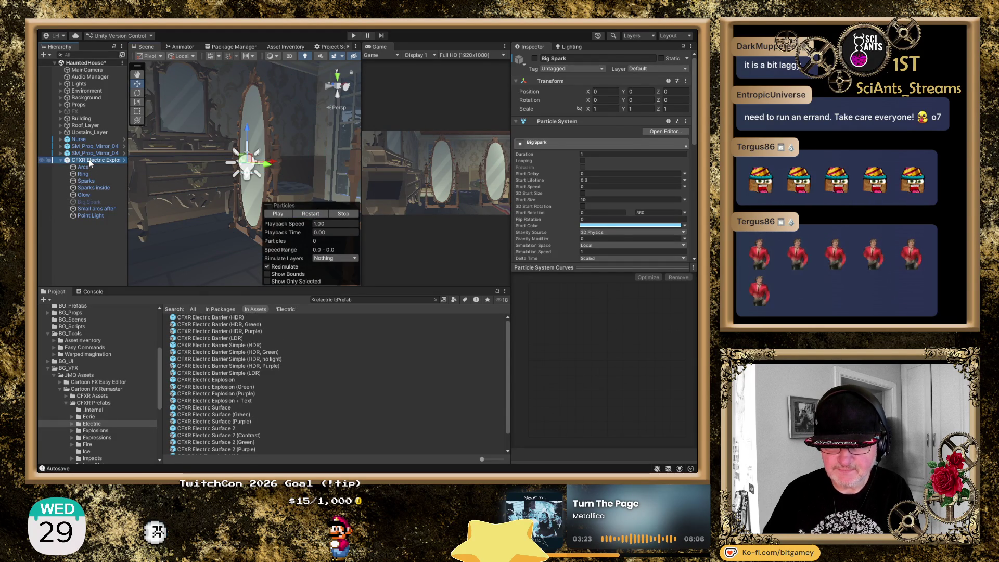
{"action": "key", "text": "Delete"}
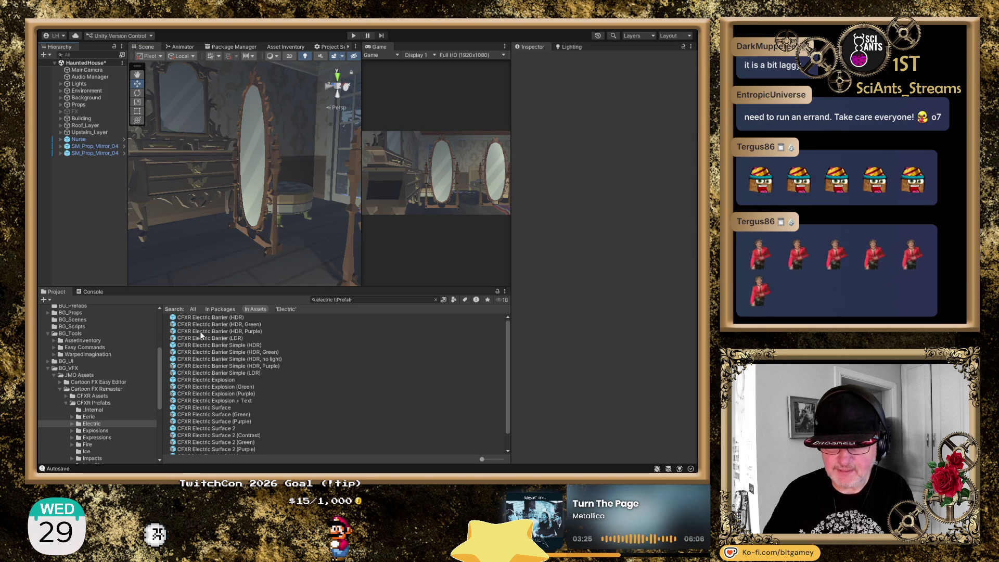
- Place CFXR Electric Surface at the mirror, turn off Looping, and preview it playing once
{"action": "scroll", "coordinate": [193, 357], "scroll_direction": "down", "scroll_amount": 1}
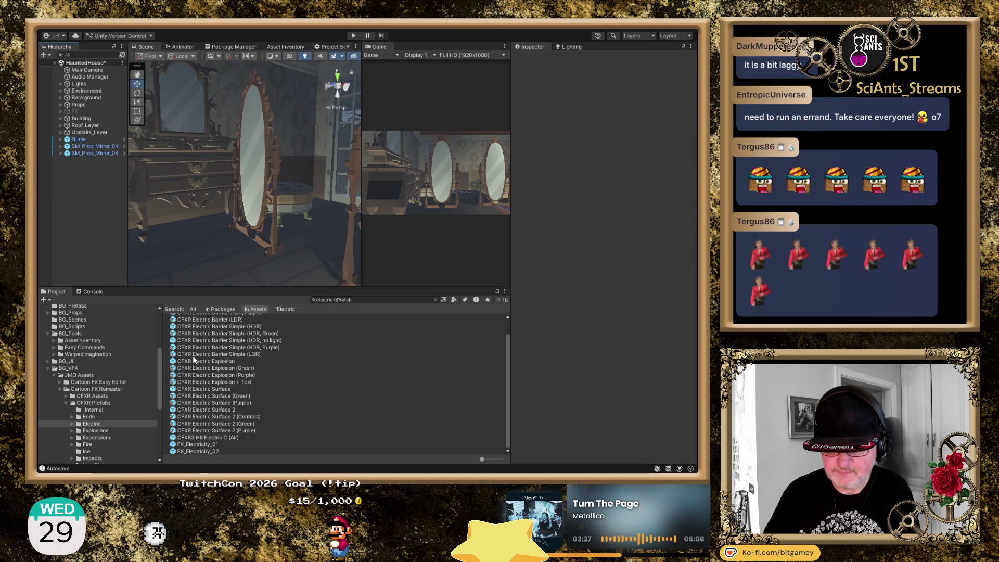
{"action": "left_click_drag", "start_coordinate": [202, 387], "coordinate": [219, 162]}
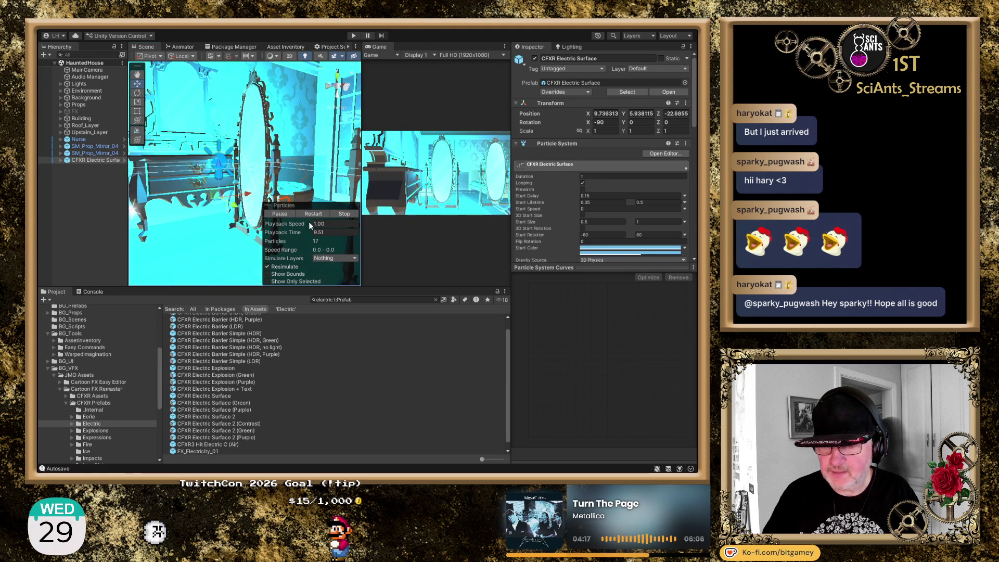
{"action": "left_click", "coordinate": [342, 214]}
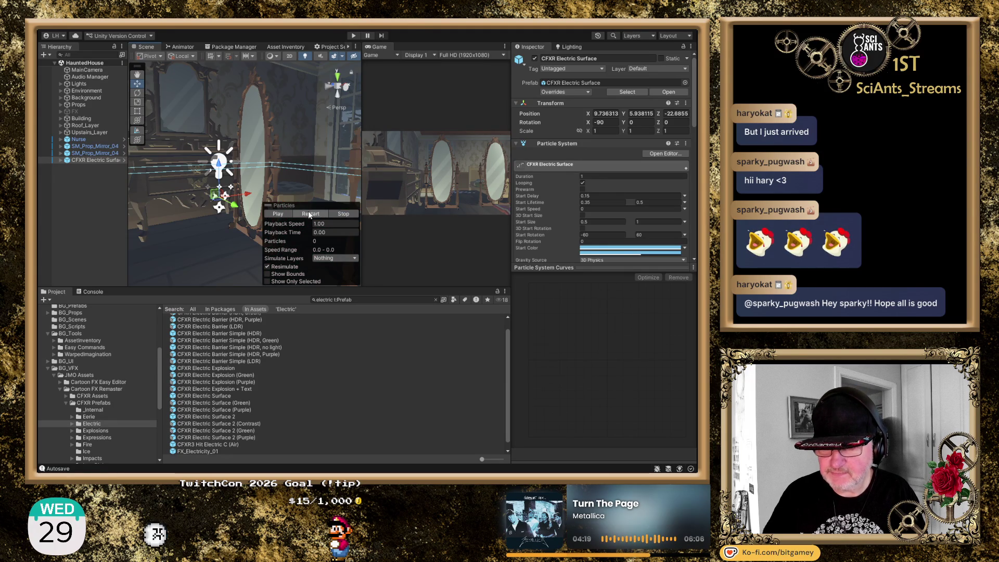
{"action": "left_click", "coordinate": [308, 213]}
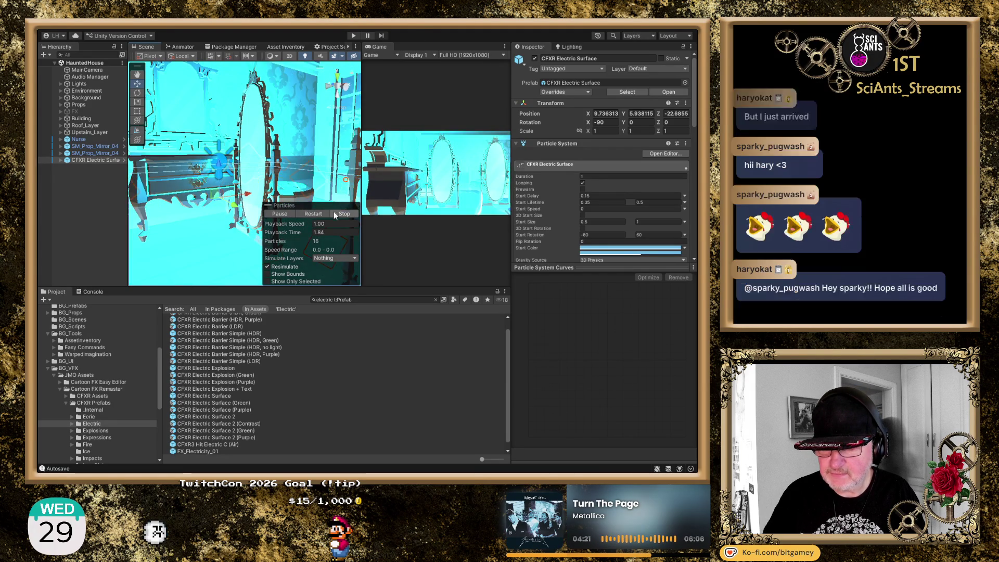
{"action": "left_click", "coordinate": [354, 213]}
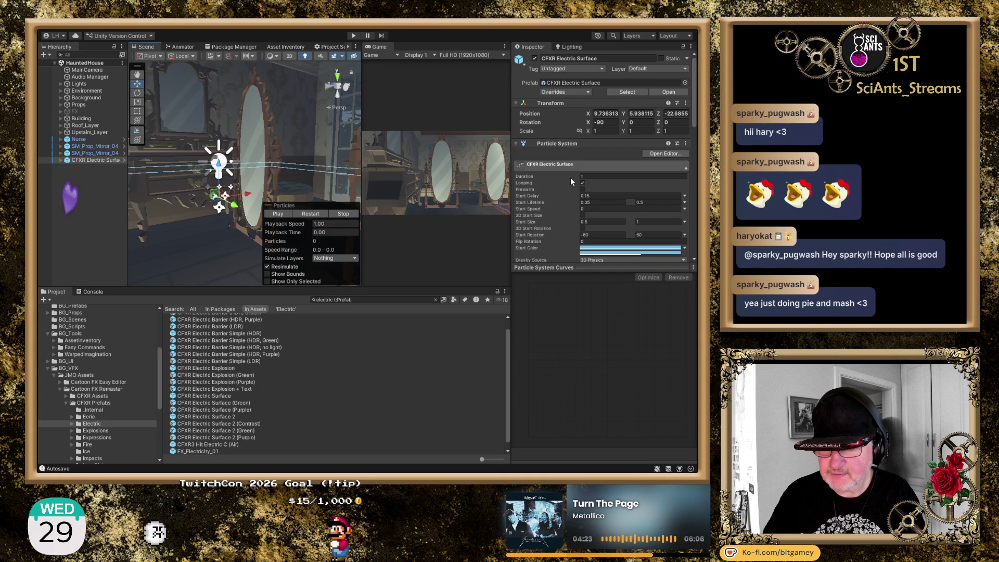
{"action": "left_click", "coordinate": [582, 183]}
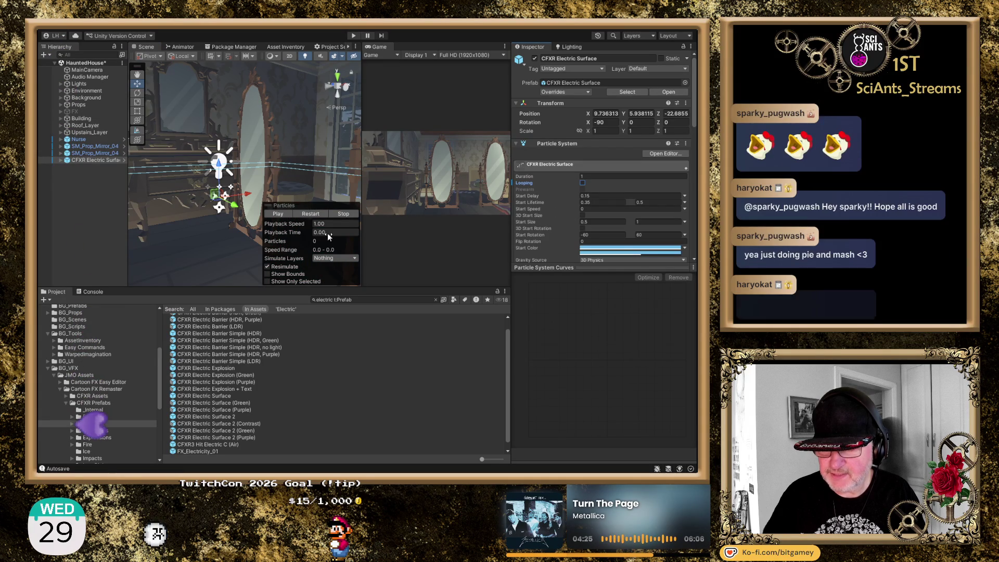
{"action": "left_click", "coordinate": [313, 214]}
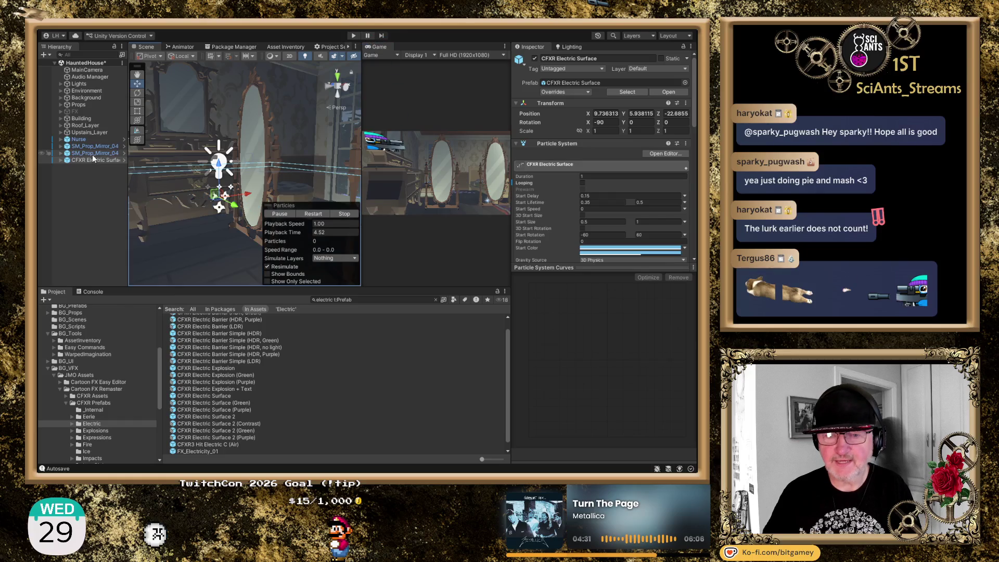
- Delete the Electric Surface, drag FX_Electricity_01 into the scene, and turn off its Looping
{"action": "key", "text": "Delete"}
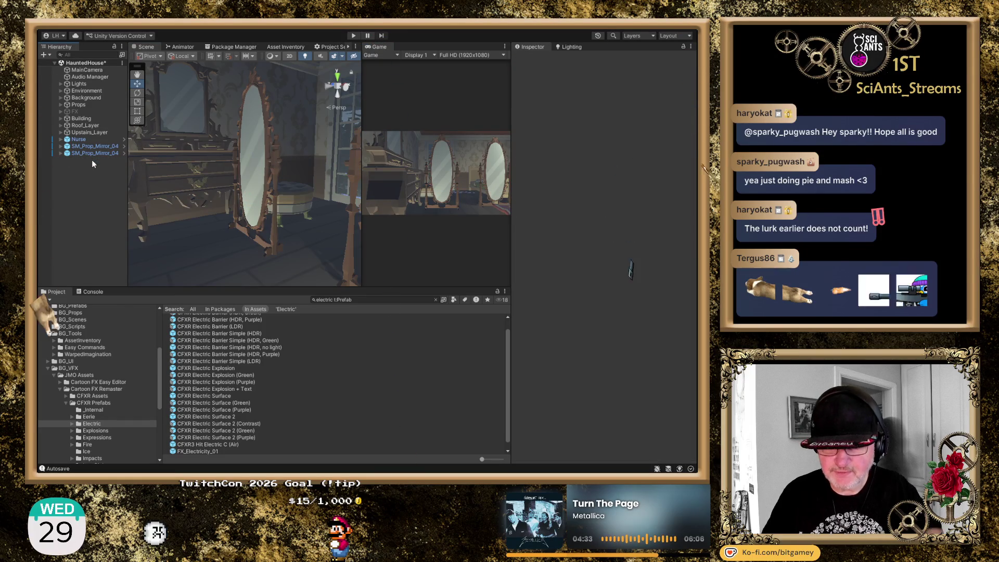
{"action": "scroll", "coordinate": [221, 431], "scroll_direction": "down", "scroll_amount": 1}
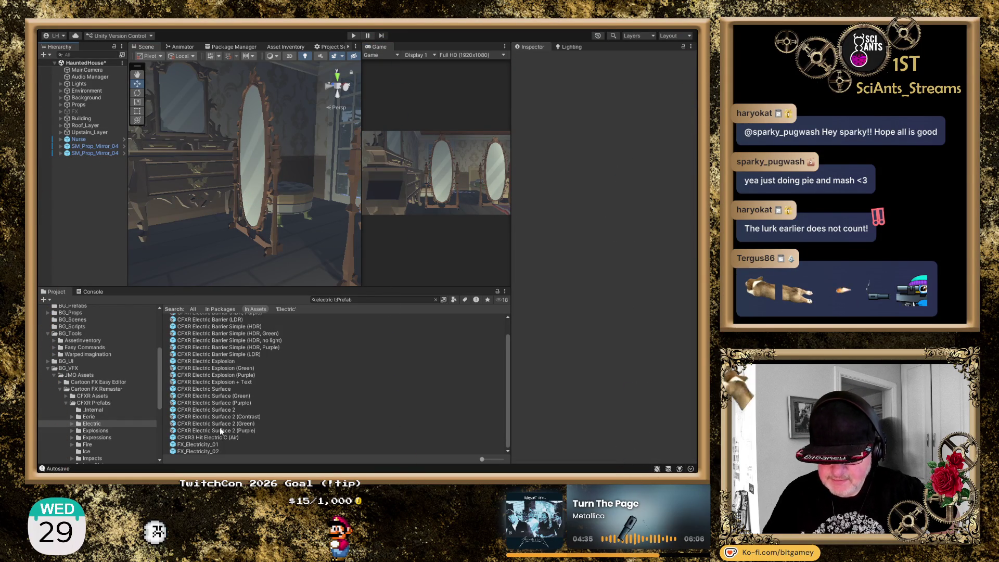
{"action": "left_click", "coordinate": [211, 445]}
{"action": "left_click_drag", "start_coordinate": [211, 447], "coordinate": [212, 196]}
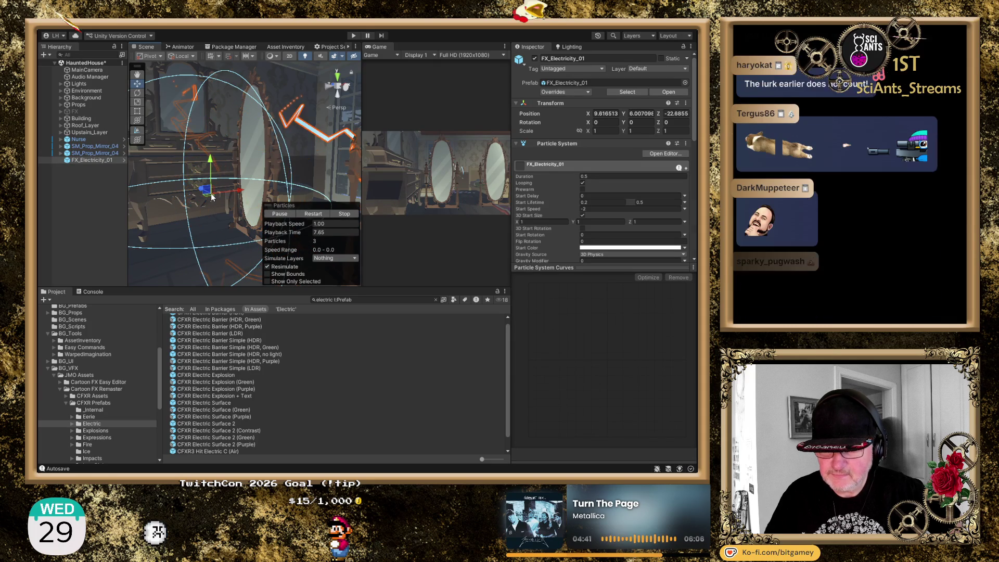
{"action": "left_click", "coordinate": [583, 184]}
{"action": "left_click", "coordinate": [584, 184]}
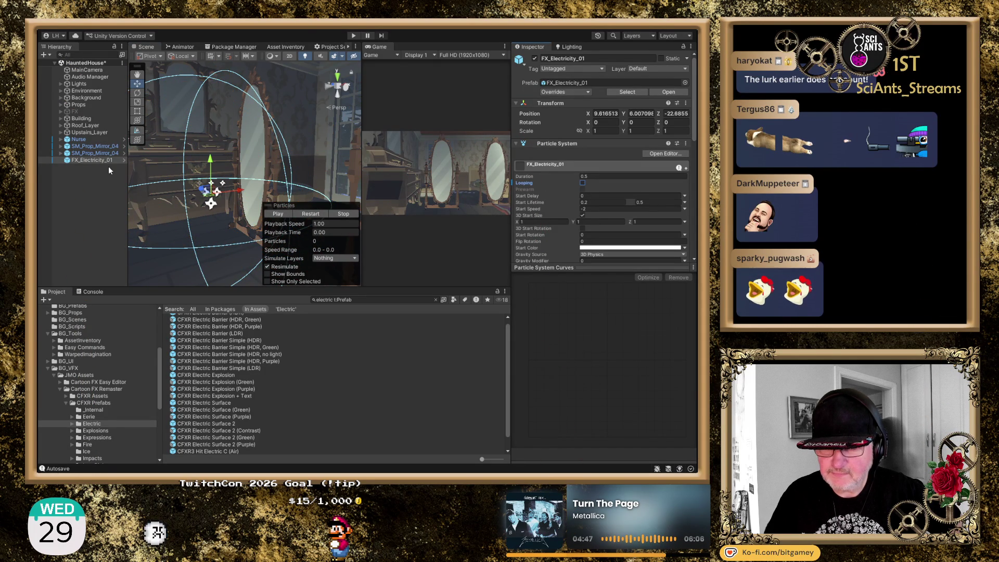
- Preview FX_Electricity_01 several times, then delete it from the Hierarchy
{"action": "left_click", "coordinate": [317, 214]}
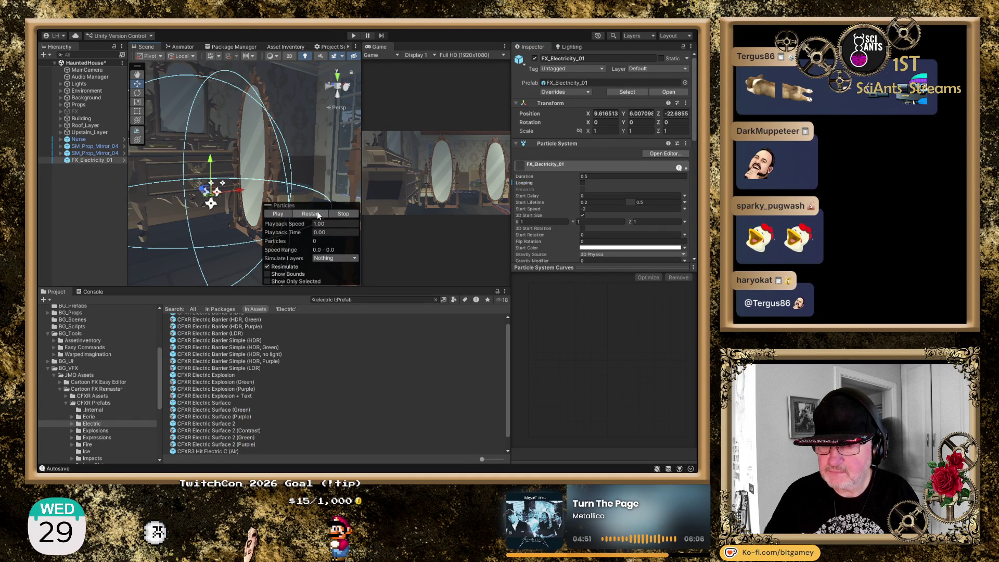
{"action": "left_click", "coordinate": [318, 214]}
{"action": "left_click", "coordinate": [317, 212]}
{"action": "left_click", "coordinate": [317, 212]}
{"action": "left_click", "coordinate": [318, 215]}
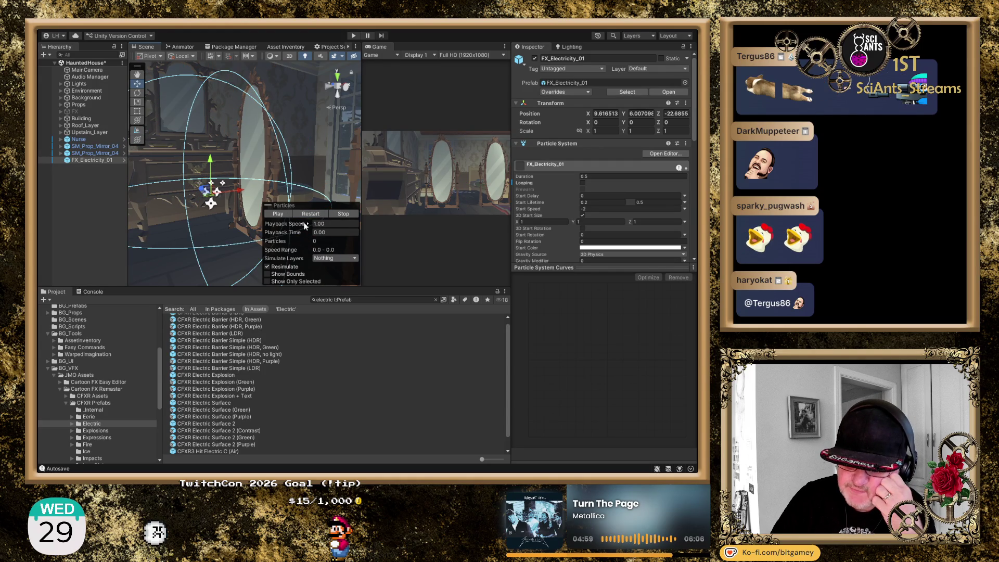
{"action": "left_click", "coordinate": [301, 215]}
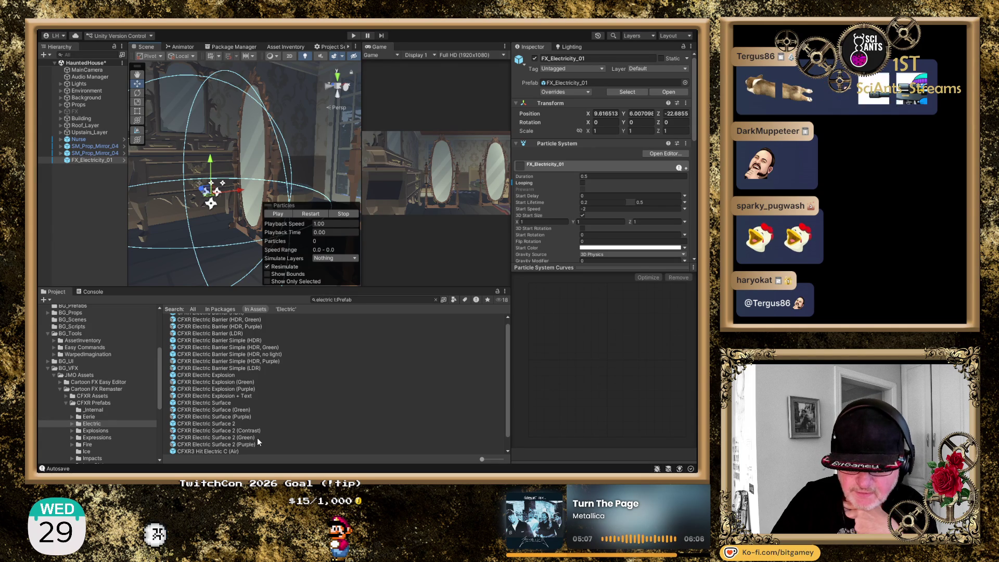
{"action": "left_click", "coordinate": [92, 161]}
{"action": "key", "text": "Delete"}
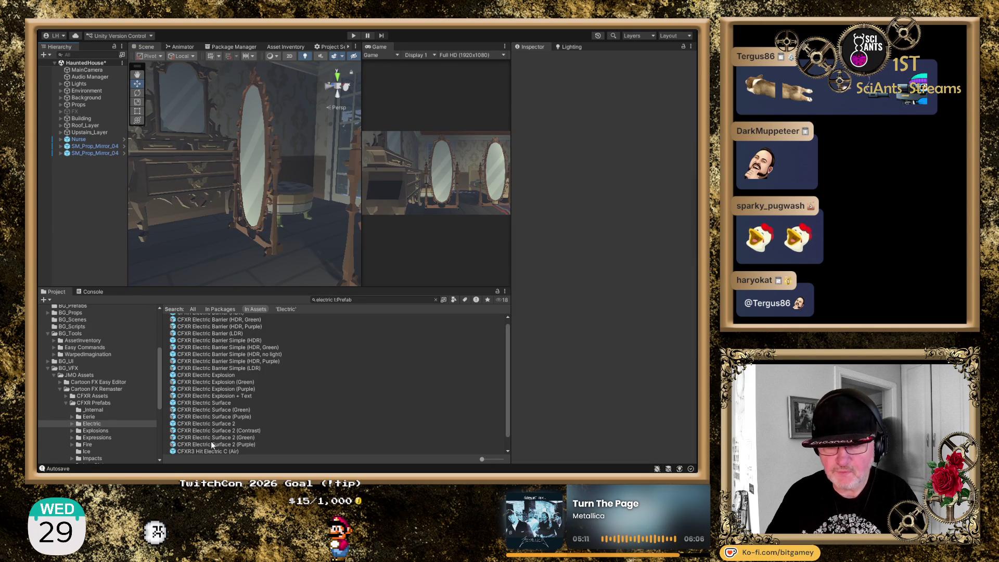
- Try FX_Electricity_02 in the scene, then delete it as well
{"action": "scroll", "coordinate": [229, 425], "scroll_direction": "down", "scroll_amount": 1}
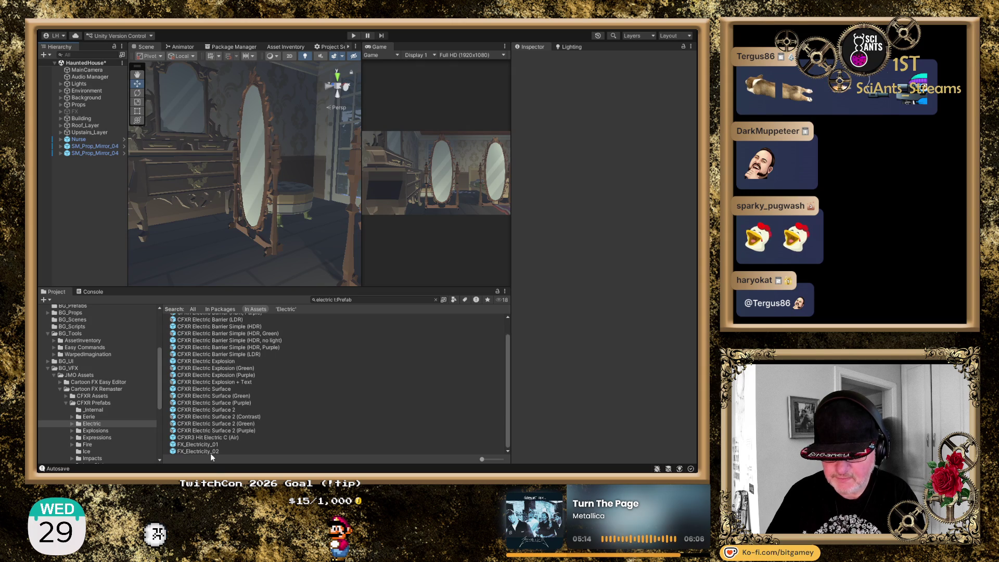
{"action": "mouse_move", "coordinate": [210, 451]}
{"action": "left_mouse_down"}
{"action": "mouse_move", "coordinate": [96, 203]}
{"action": "mouse_move", "coordinate": [189, 177]}
{"action": "mouse_move", "coordinate": [225, 200]}
{"action": "left_mouse_up"}
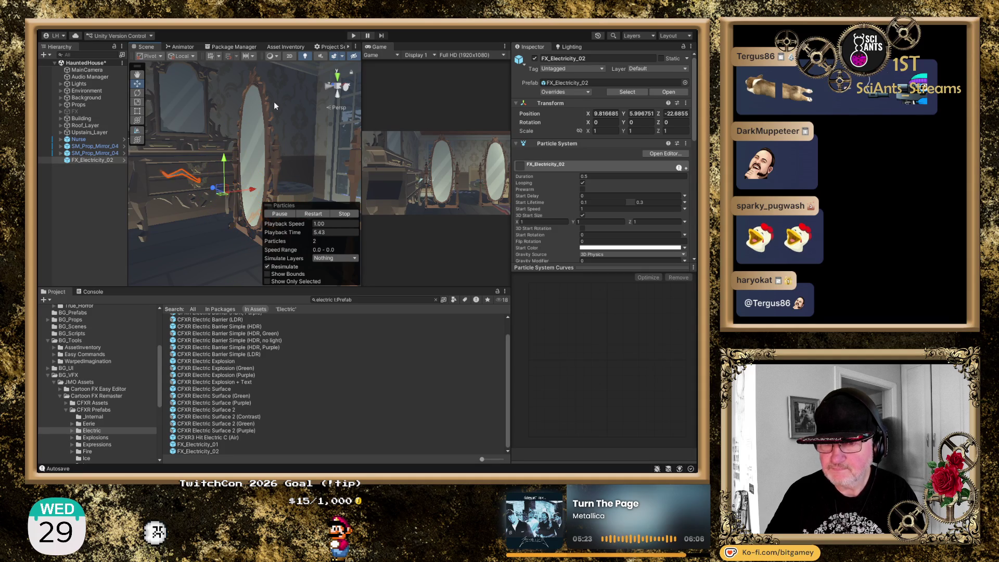
{"action": "key", "text": "Delete"}
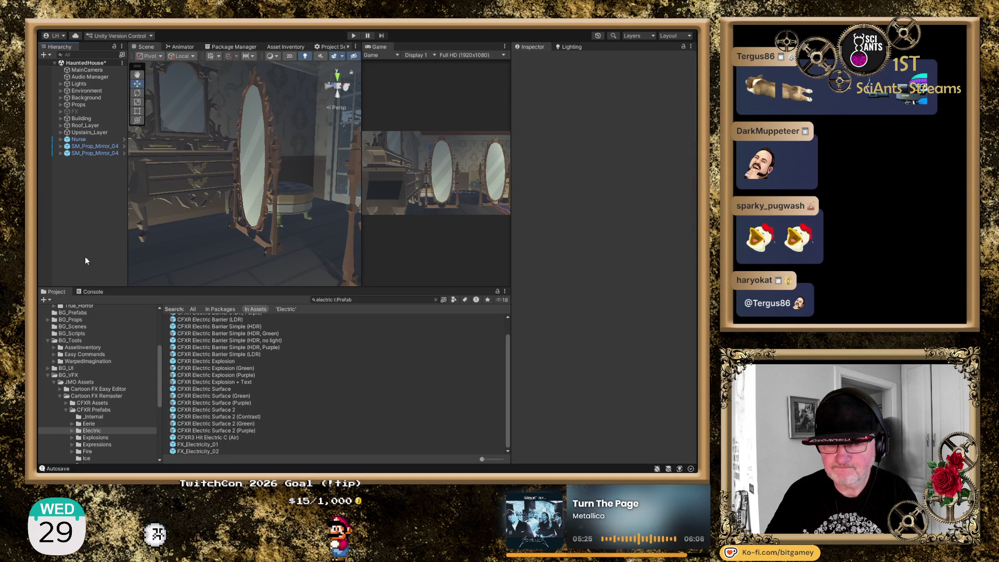
- Place CFXR3 Hit Electric C (Air), move it along Z to -23.135, and preview it repeatedly
{"action": "left_click_drag", "start_coordinate": [203, 439], "coordinate": [206, 195]}
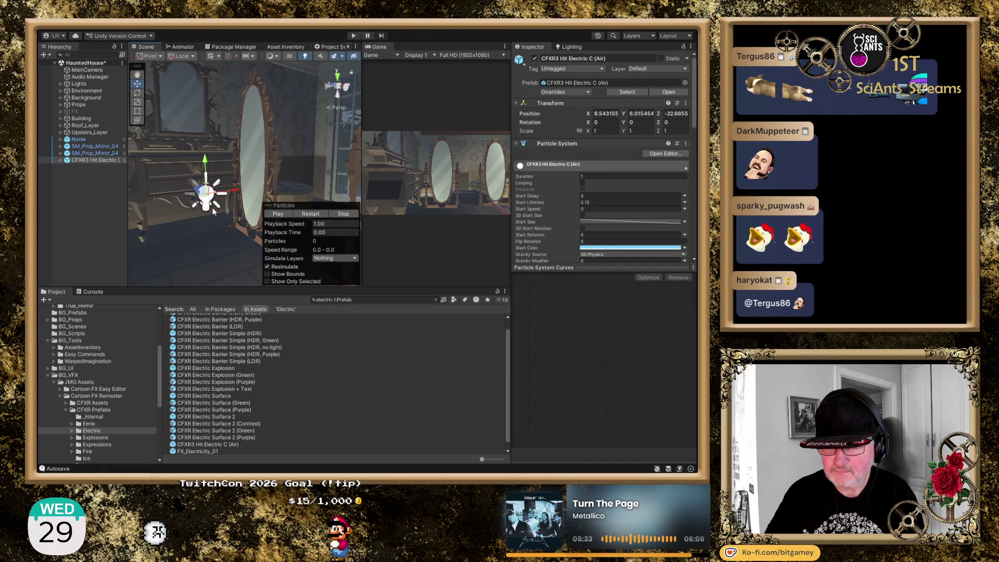
{"action": "mouse_move", "coordinate": [185, 176]}
{"action": "left_mouse_down"}
{"action": "mouse_move", "coordinate": [196, 149]}
{"action": "mouse_move", "coordinate": [401, 226]}
{"action": "left_mouse_up"}
{"action": "key", "text": "f"}
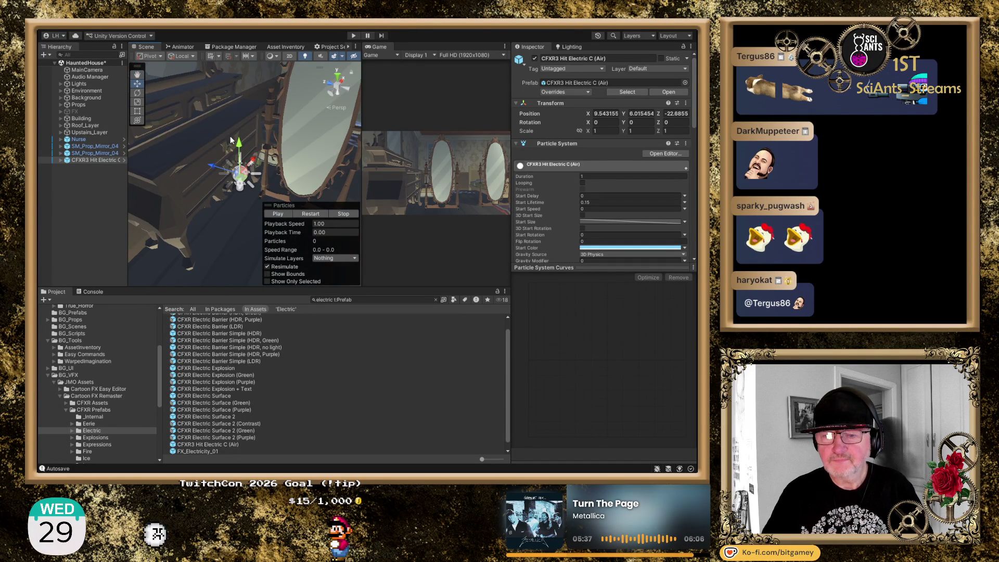
{"action": "left_click_drag", "start_coordinate": [214, 167], "coordinate": [258, 179]}
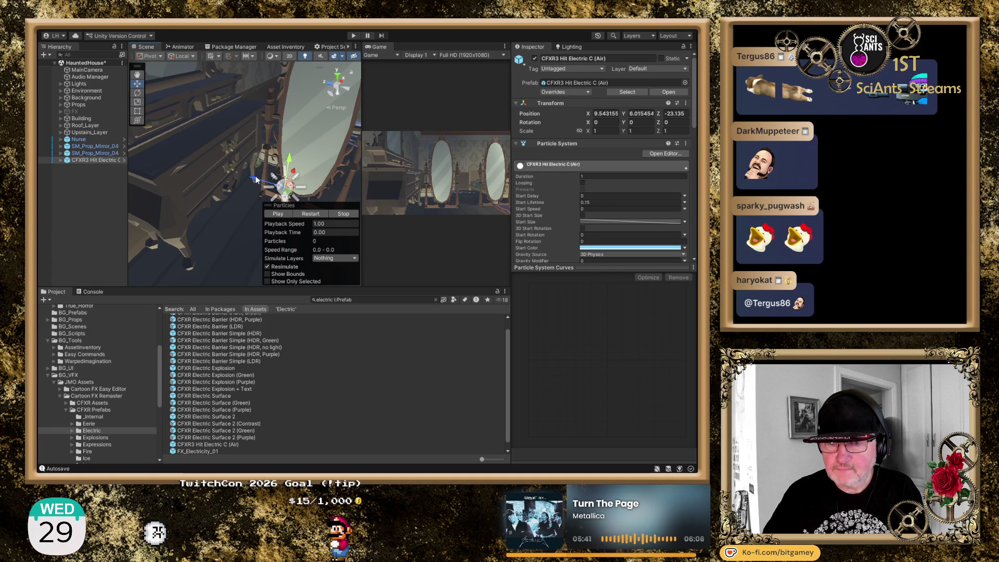
{"action": "left_click", "coordinate": [310, 213]}
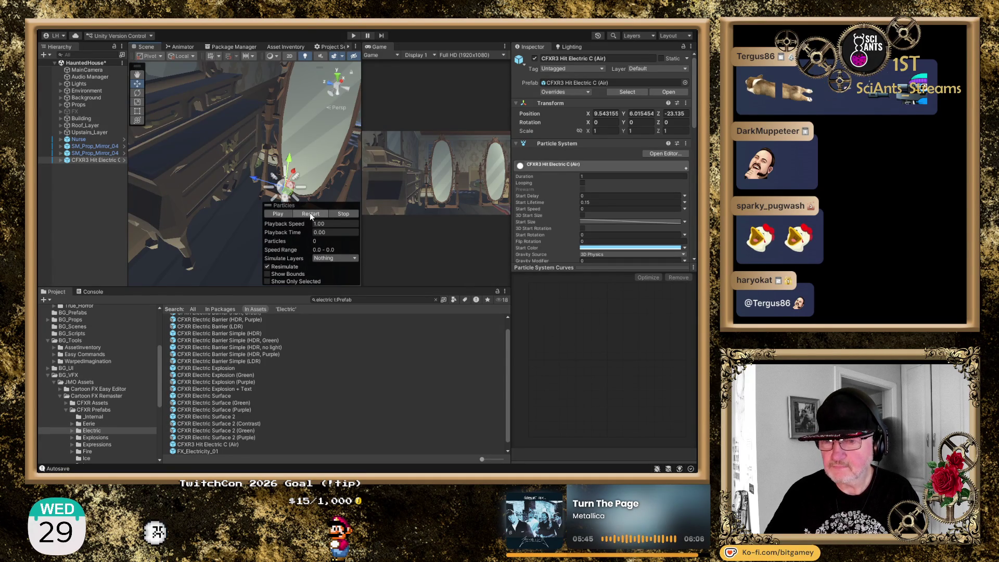
{"action": "left_click", "coordinate": [311, 213]}
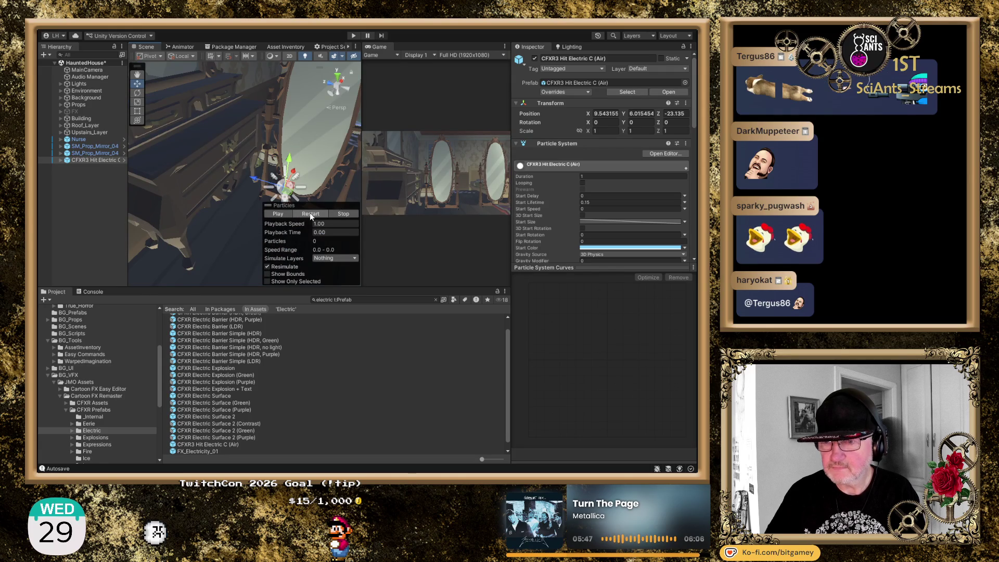
{"action": "left_click", "coordinate": [310, 213]}
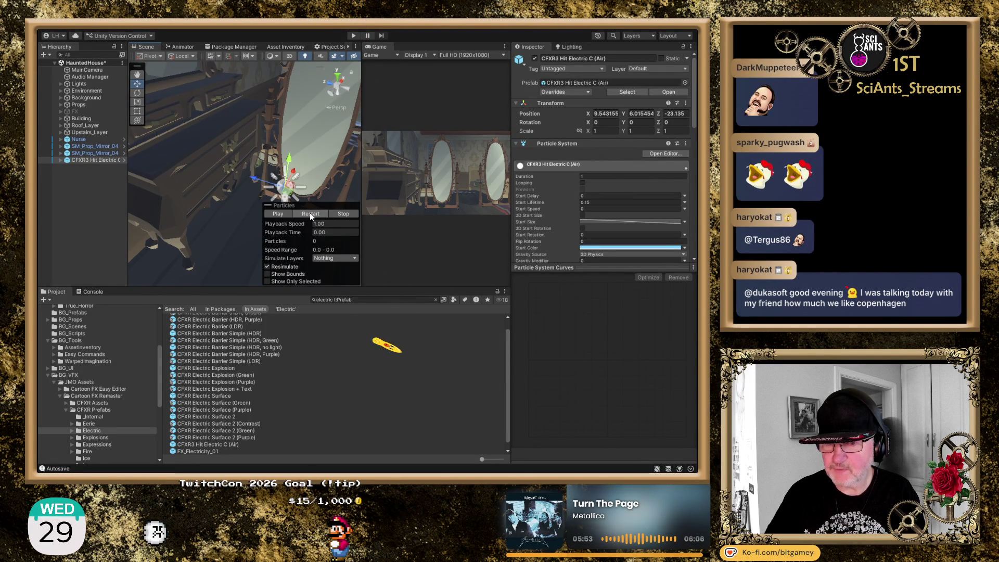
{"action": "left_click", "coordinate": [311, 212]}
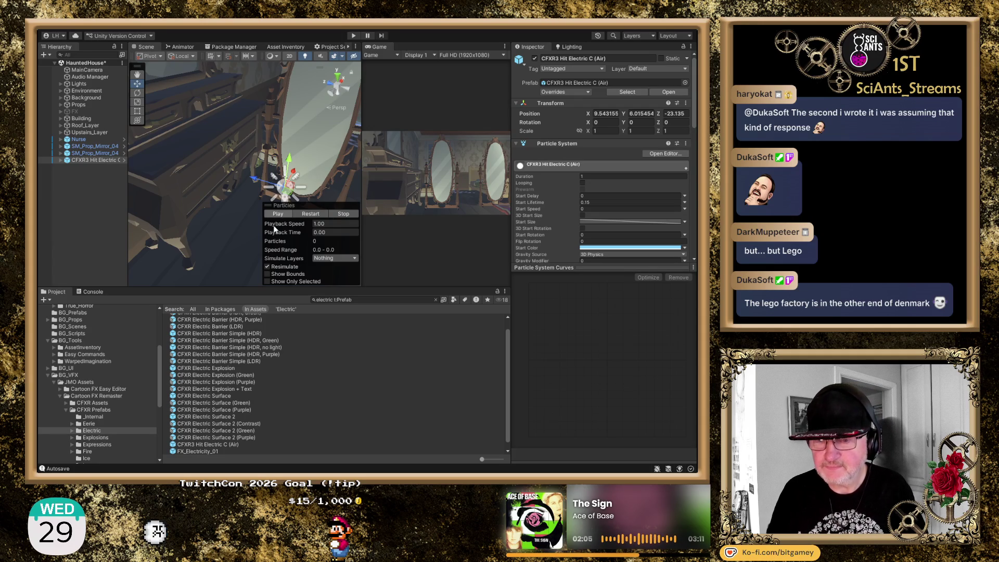
- Preview CFXR3 Hit Electric C (Air) once more, then delete it from the Hierarchy
{"action": "left_click", "coordinate": [280, 213]}
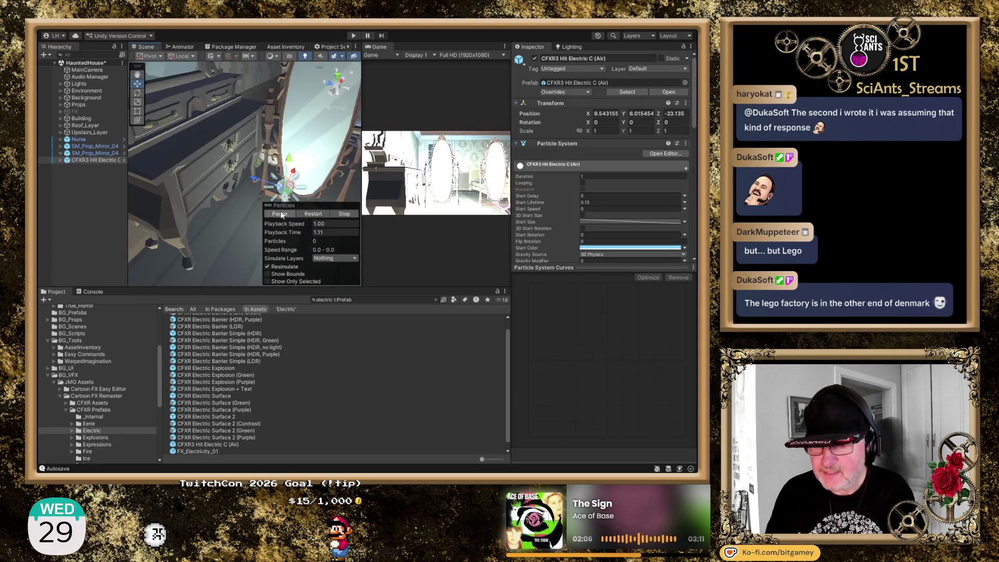
{"action": "left_click", "coordinate": [95, 160]}
{"action": "key", "text": "Delete"}
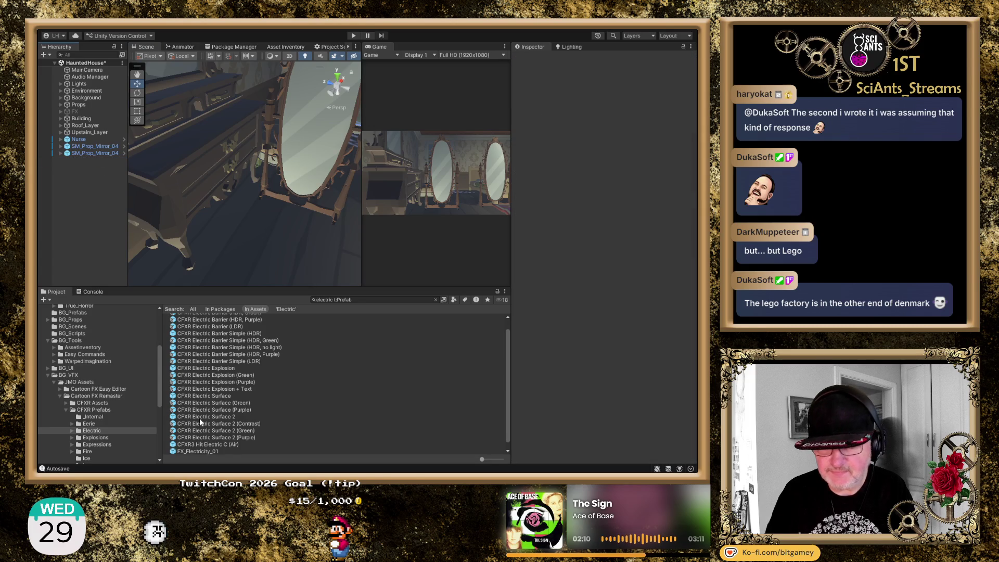
- Place CFXR2 Magic Explosion Spherical from the Eerie folder and preview it with halved start speed and size
{"action": "left_click", "coordinate": [95, 425]}
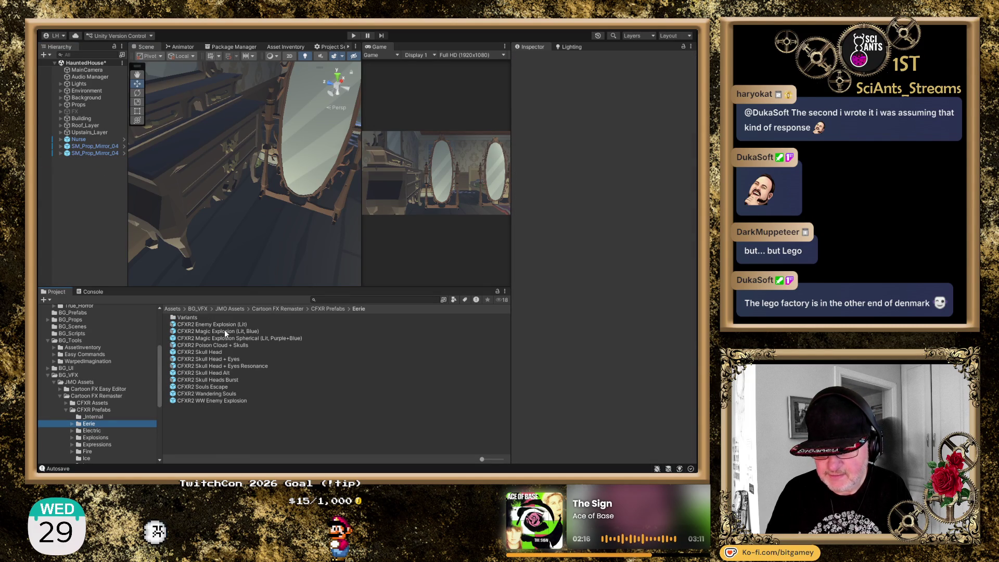
{"action": "left_click_drag", "start_coordinate": [224, 339], "coordinate": [260, 217]}
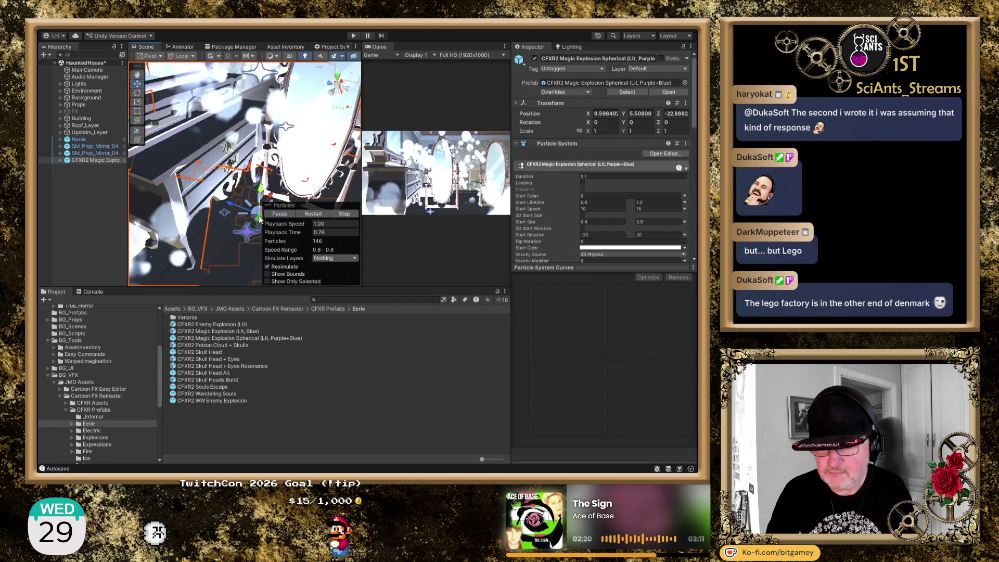
{"action": "left_click", "coordinate": [317, 213]}
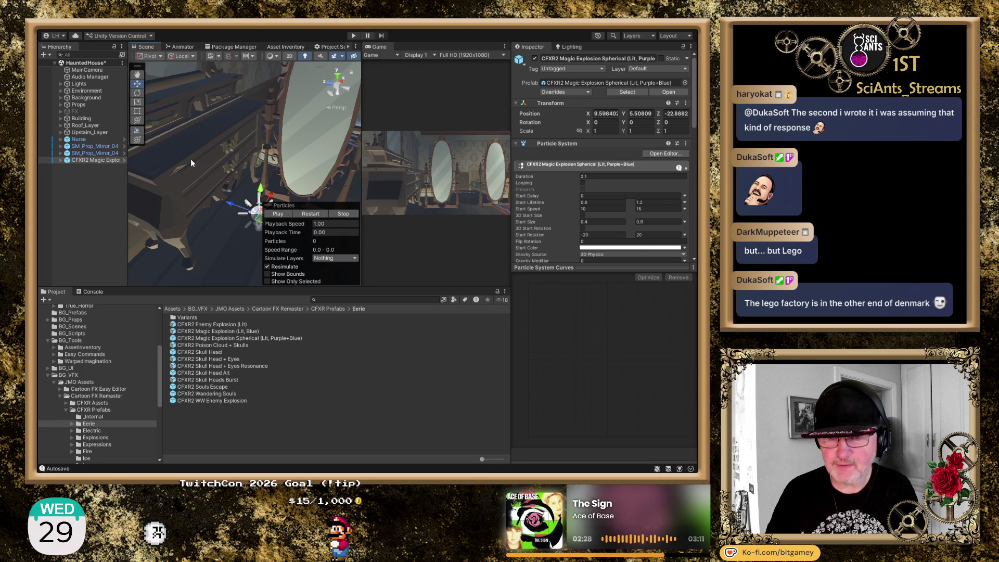
{"action": "left_click", "coordinate": [314, 214]}
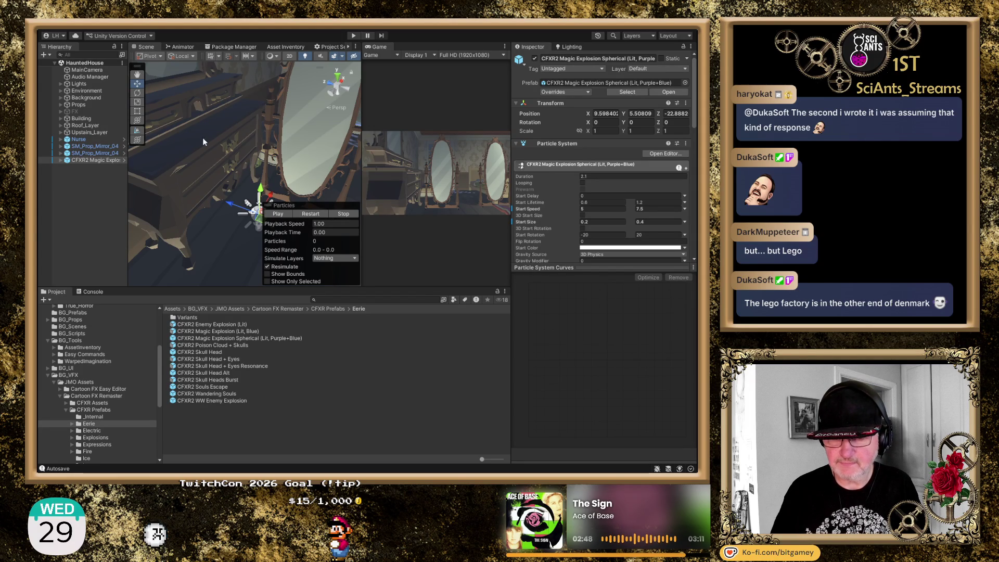
{"action": "left_click", "coordinate": [314, 213]}
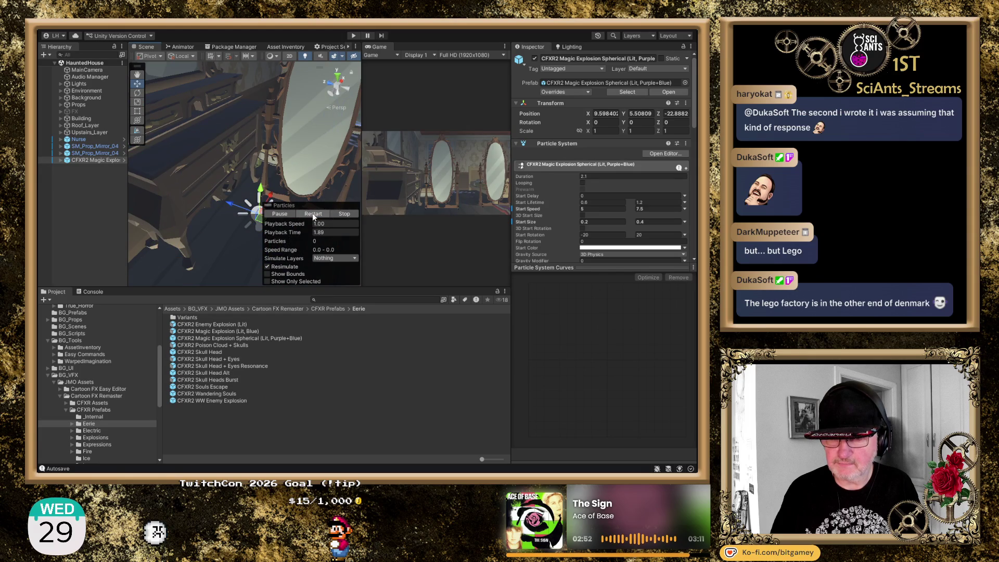
- Raise the explosion to Y 8.601 in front of the mirror, replay it, and parent it to SM_Prop_Mirror_04
{"action": "left_click_drag", "start_coordinate": [261, 189], "coordinate": [265, 121]}
{"action": "mouse_move", "coordinate": [266, 197]}
{"action": "left_mouse_down"}
{"action": "mouse_move", "coordinate": [281, 131]}
{"action": "mouse_move", "coordinate": [229, 134]}
{"action": "mouse_move", "coordinate": [216, 99]}
{"action": "mouse_move", "coordinate": [245, 129]}
{"action": "left_mouse_up"}
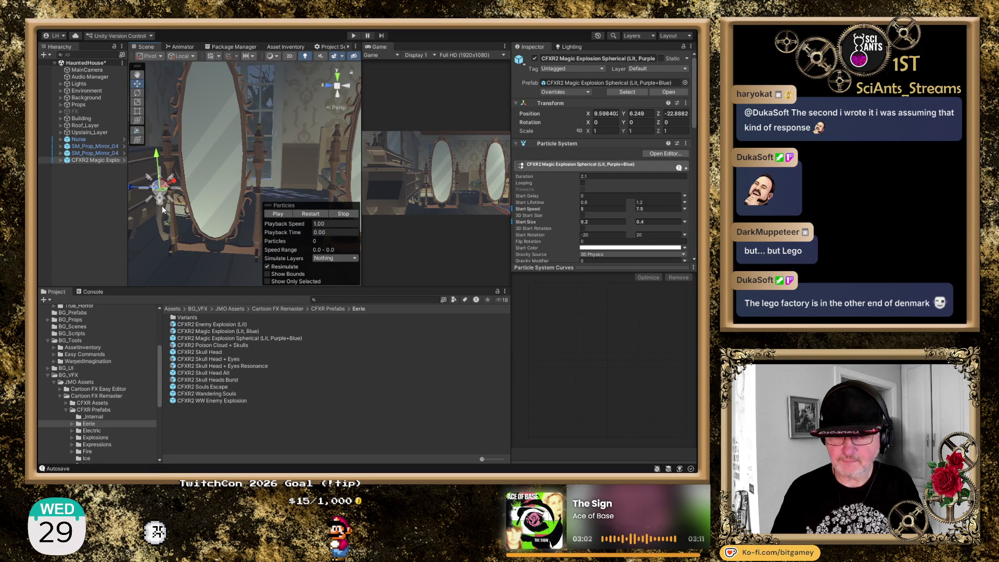
{"action": "left_click_drag", "start_coordinate": [131, 187], "coordinate": [181, 187]}
{"action": "left_click", "coordinate": [313, 214]}
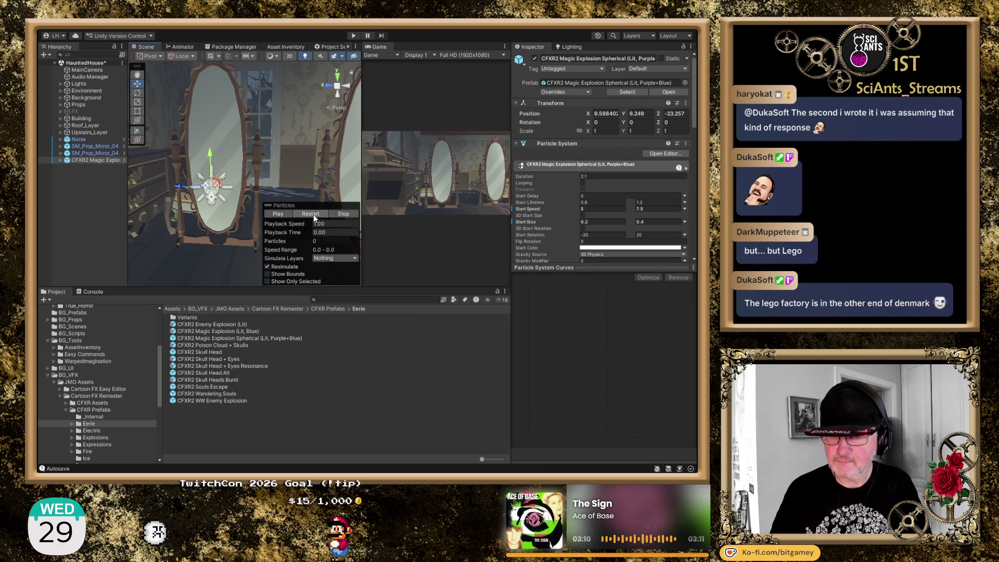
{"action": "left_click", "coordinate": [314, 214]}
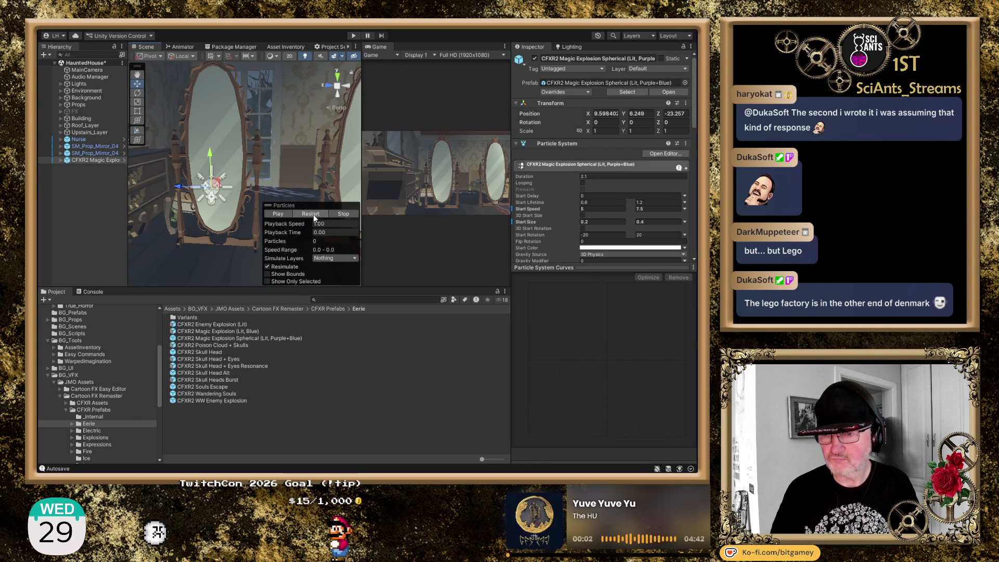
{"action": "left_click_drag", "start_coordinate": [211, 153], "coordinate": [208, 111]}
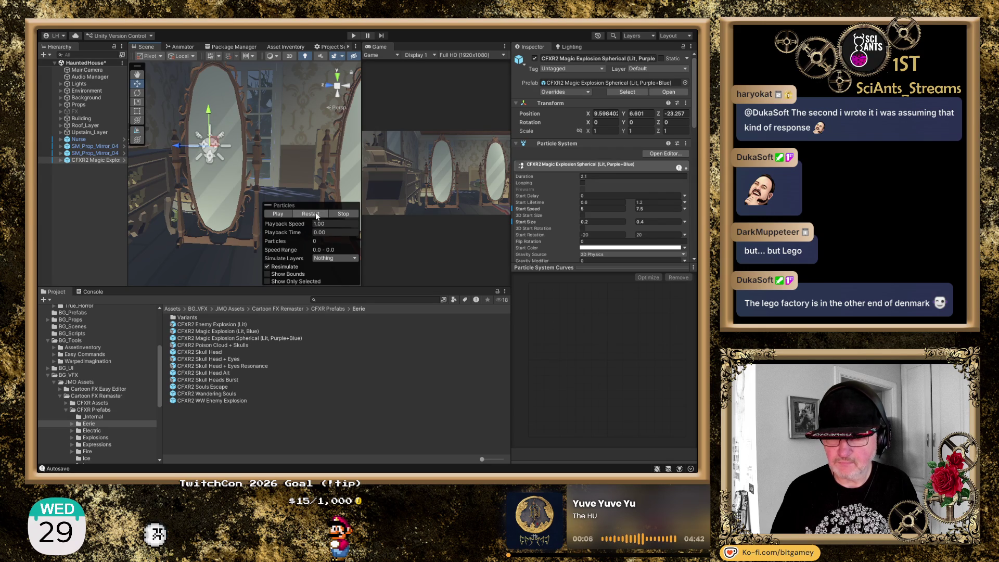
{"action": "left_click", "coordinate": [315, 214]}
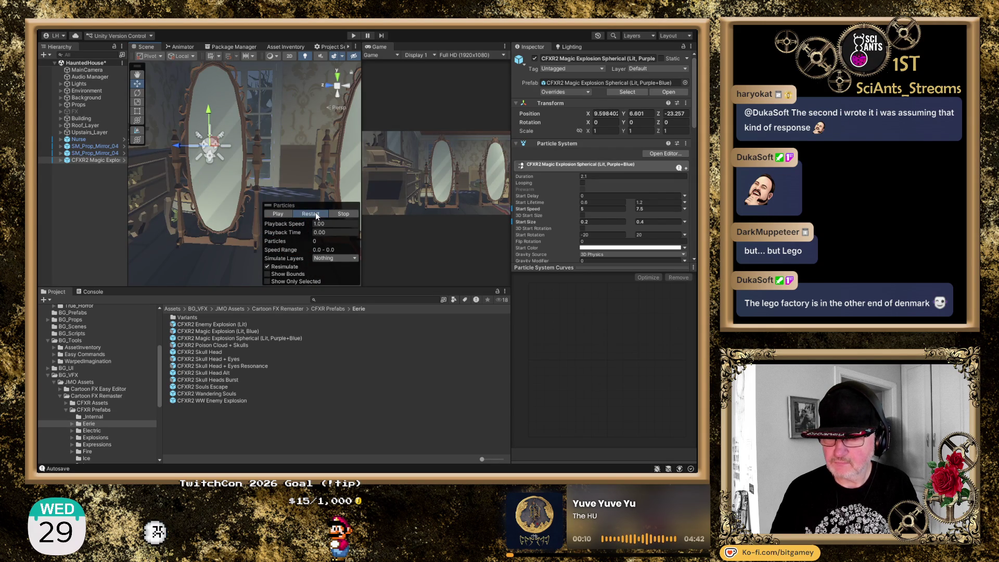
{"action": "left_click", "coordinate": [315, 213]}
{"action": "left_click", "coordinate": [316, 214]}
{"action": "left_click", "coordinate": [315, 213]}
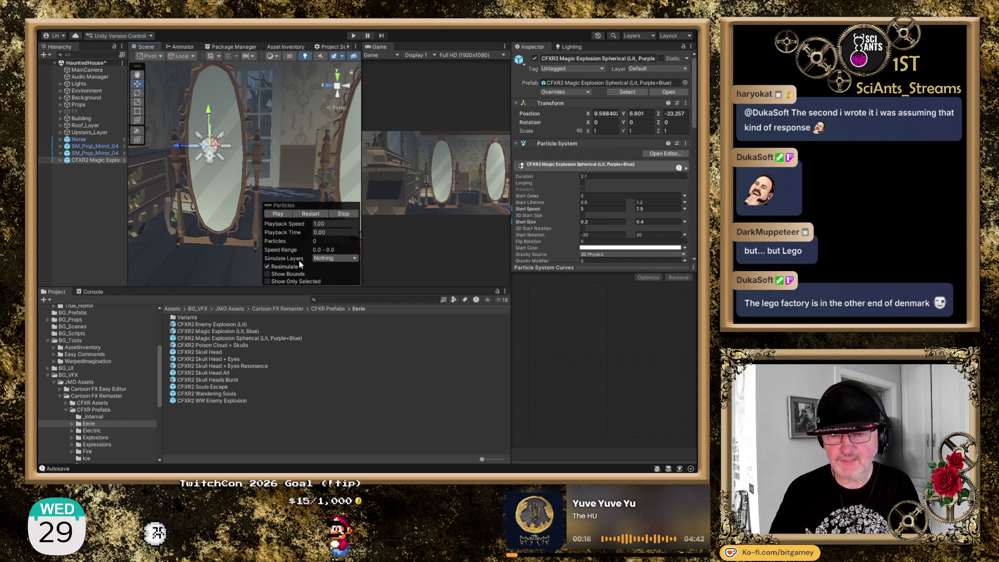
{"action": "left_click", "coordinate": [82, 161]}
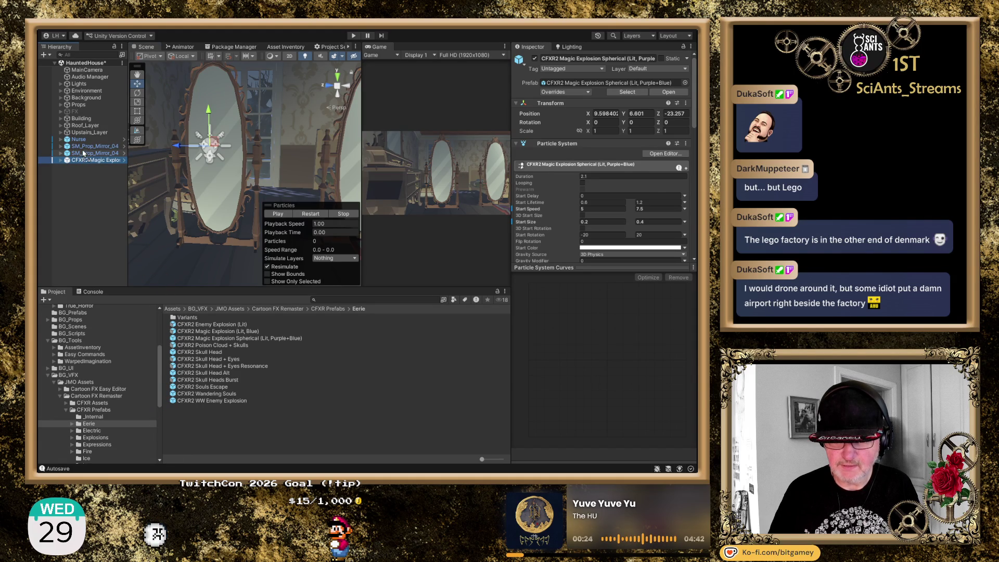
{"action": "left_click_drag", "start_coordinate": [84, 150], "coordinate": [85, 147]}
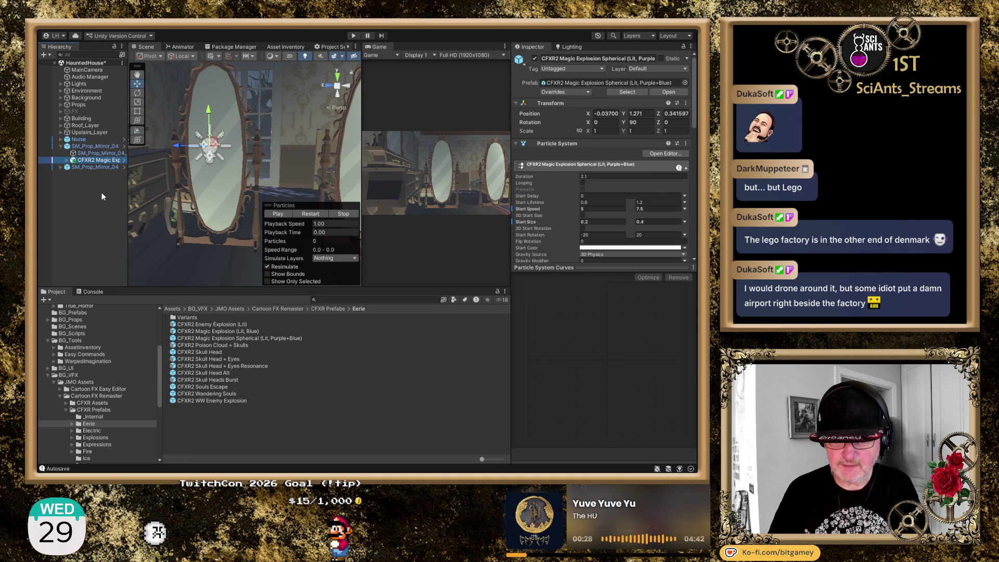
- Select SM_Prop_Mirror_04, locate its MirrorController script in Assets, and switch to Visual Studio
{"action": "left_click", "coordinate": [96, 145]}
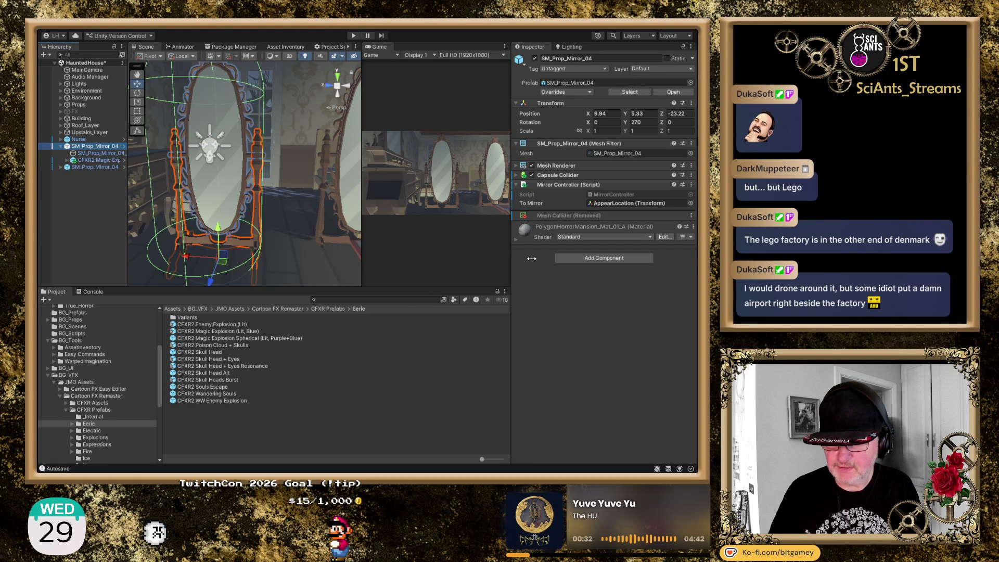
{"action": "left_click", "coordinate": [607, 193]}
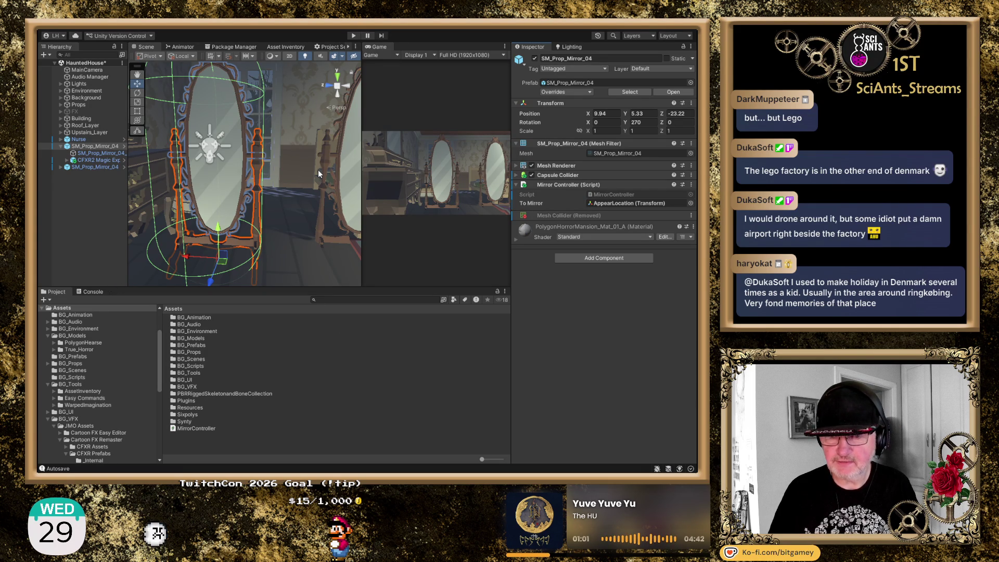
{"action": "left_click", "coordinate": [89, 148]}
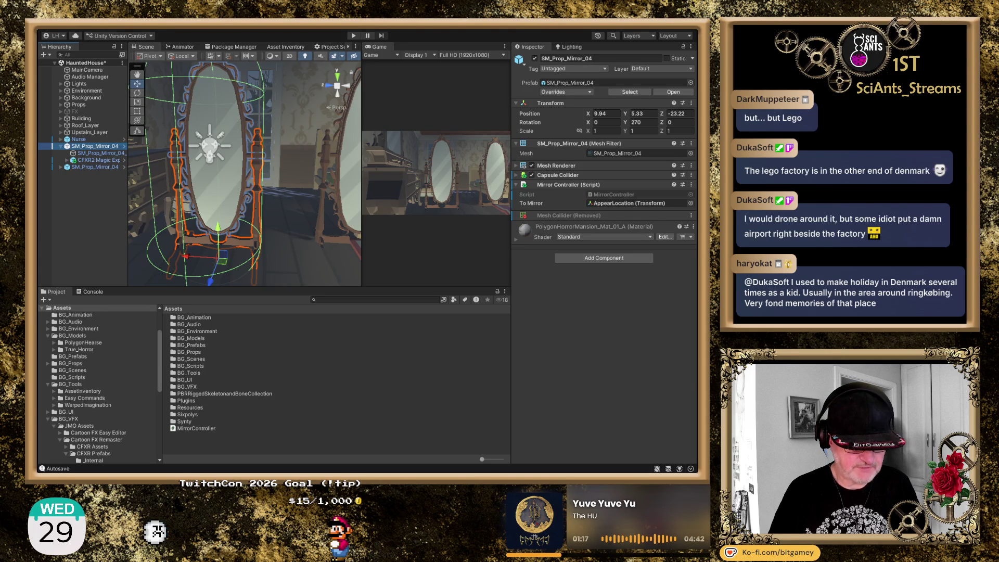
{"action": "key", "text": "alt+Tab"}
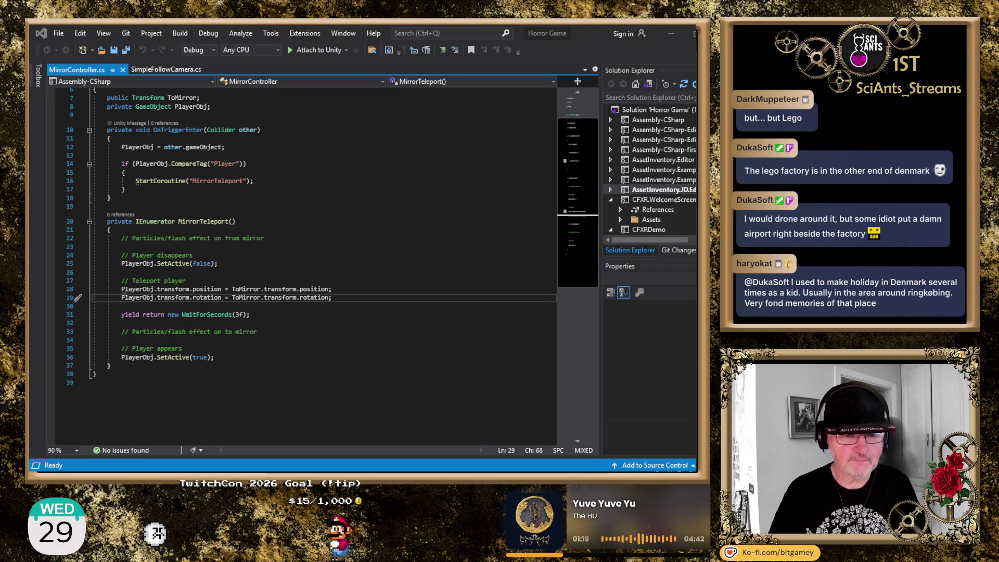
- Add 'public ParticleSystem ExplosionPS1;' on a new line below the PlayerObj field
{"action": "left_click", "coordinate": [298, 139]}
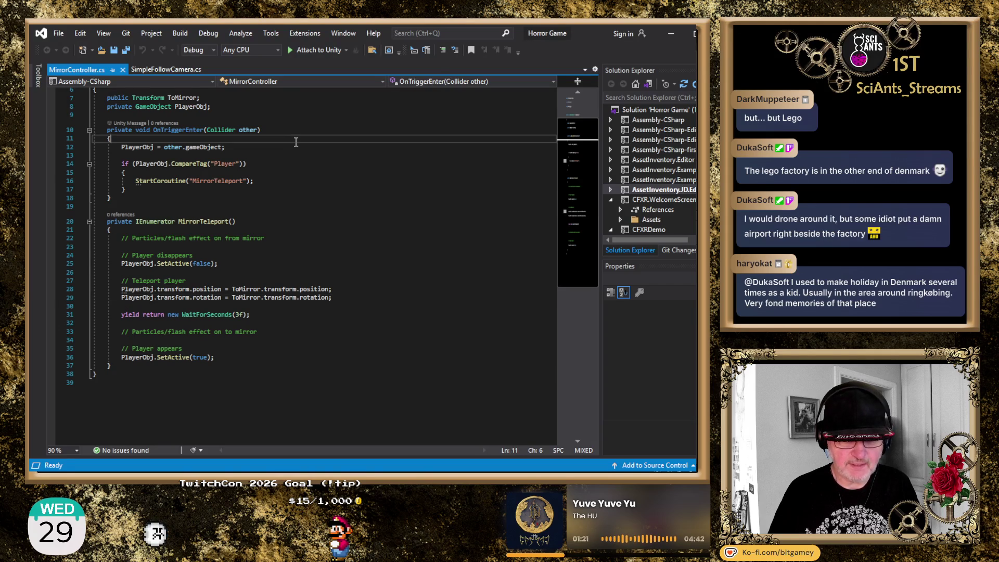
{"action": "scroll", "coordinate": [298, 139], "scroll_direction": "up", "scroll_amount": 2}
{"action": "left_click", "coordinate": [304, 157]}
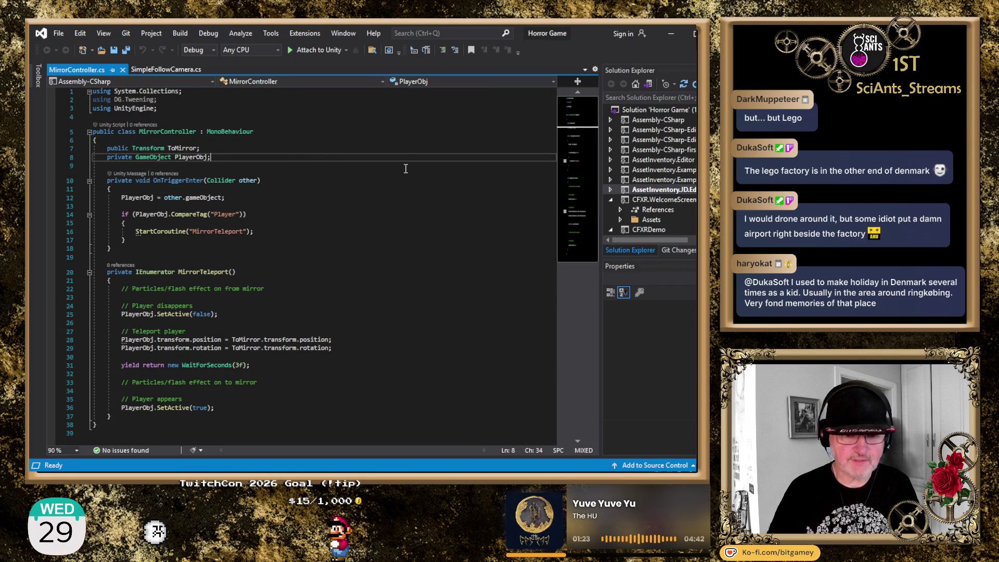
{"action": "key", "text": "Return"}
{"action": "type", "text": "public "}
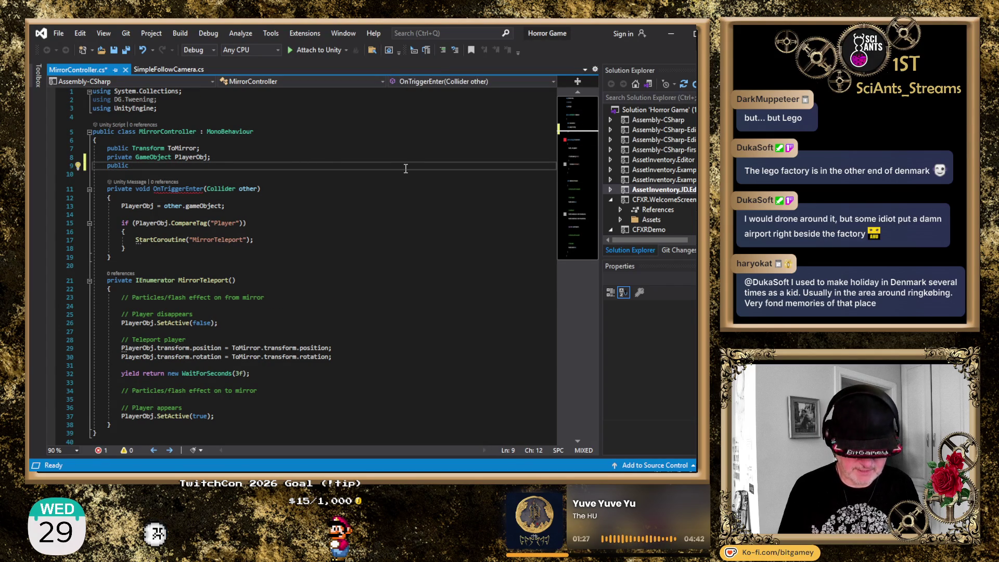
{"action": "type", "text": "PArticle"}
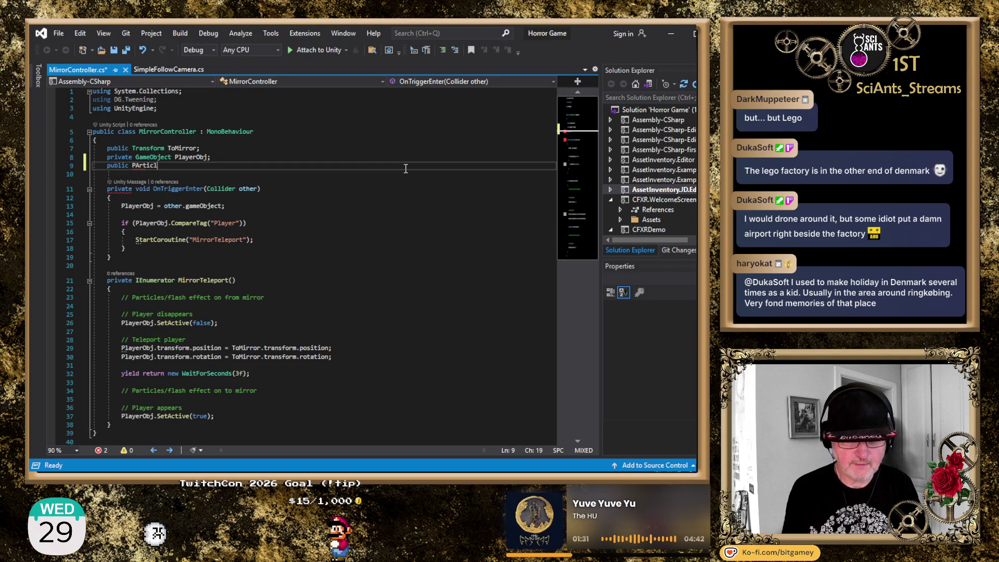
{"action": "key", "text": "Tab"}
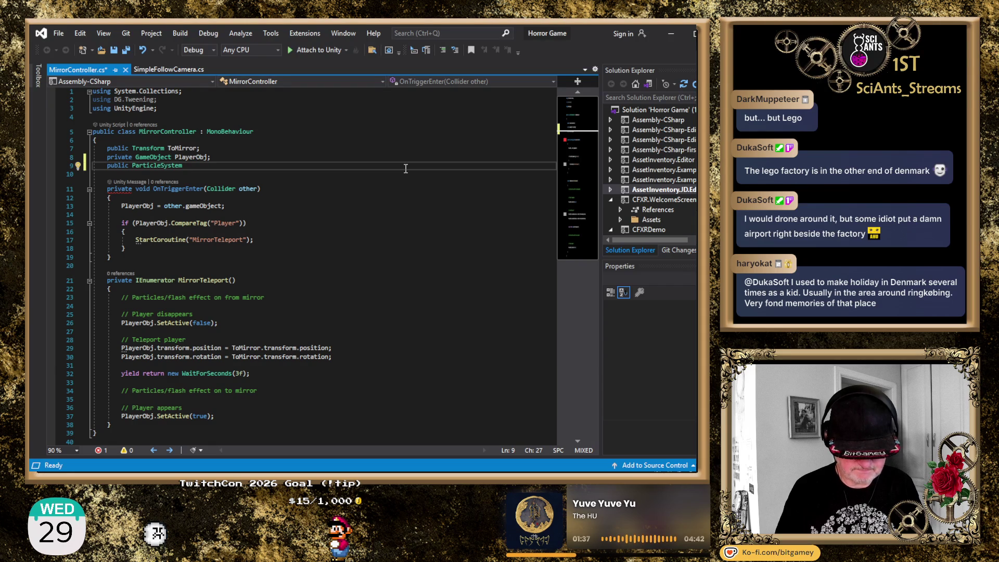
{"action": "type", "text": "Explosion"}
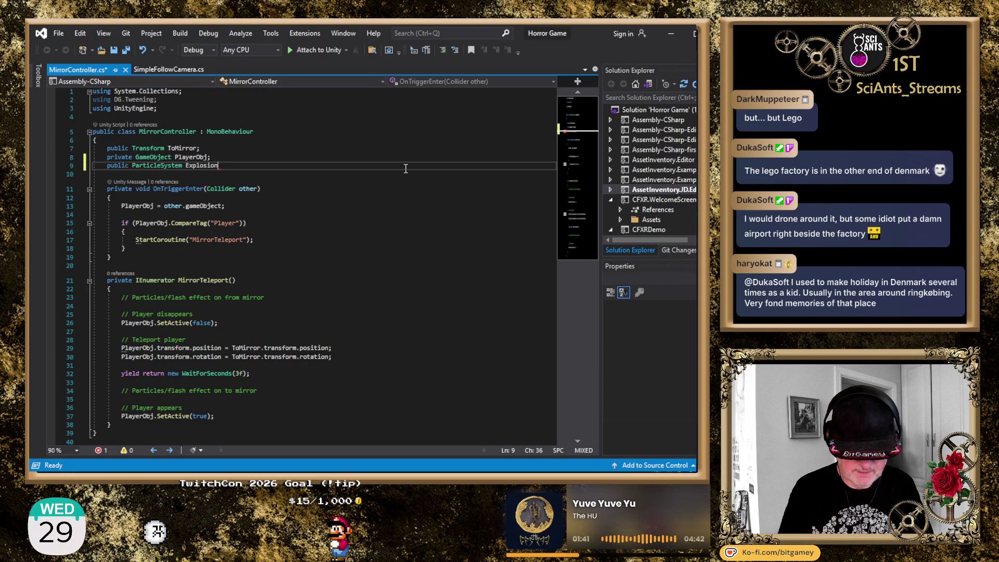
{"action": "type", "text": "PS1"}
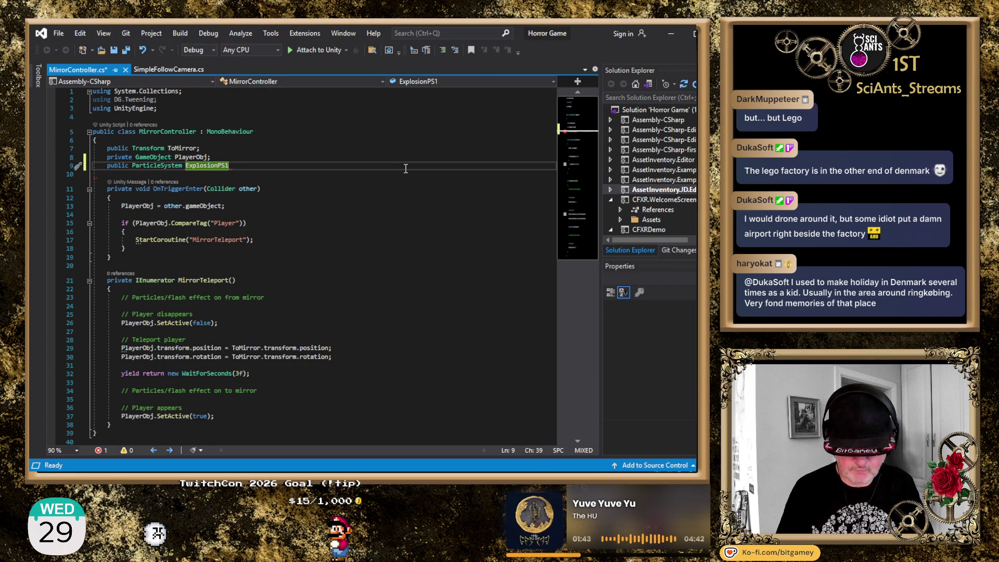
{"action": "type", "text": ";"}
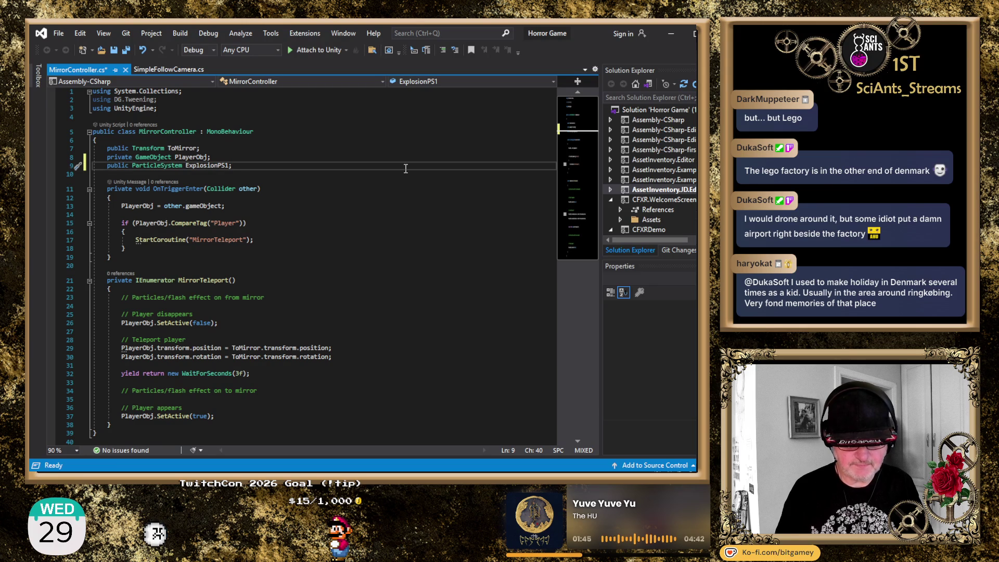
{"action": "double_click", "coordinate": [216, 165]}
{"action": "key", "text": "ctrl+c"}
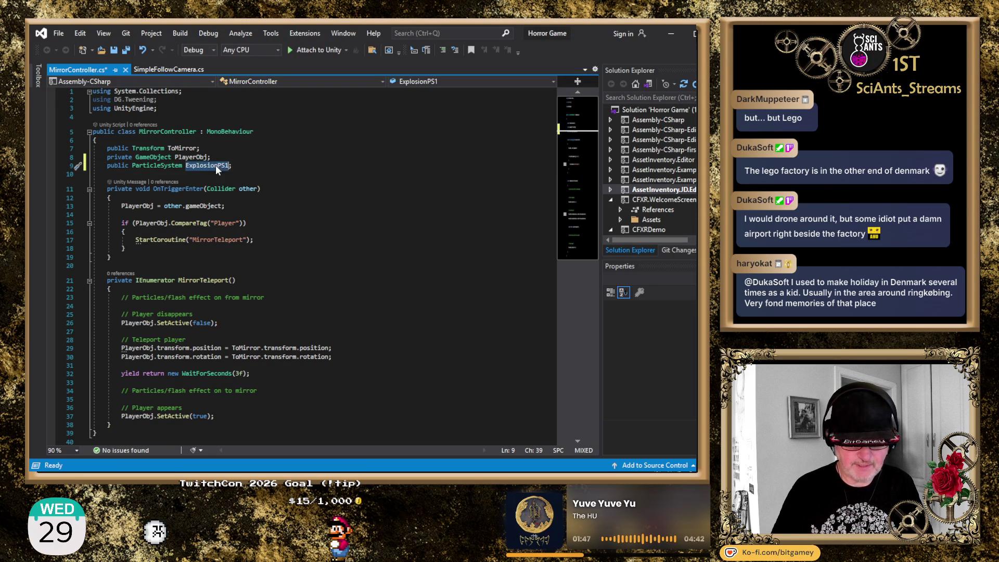
- Add ExplosionPS1.Play(); under the from-mirror comment in MirrorTeleport
{"action": "left_click", "coordinate": [270, 157]}
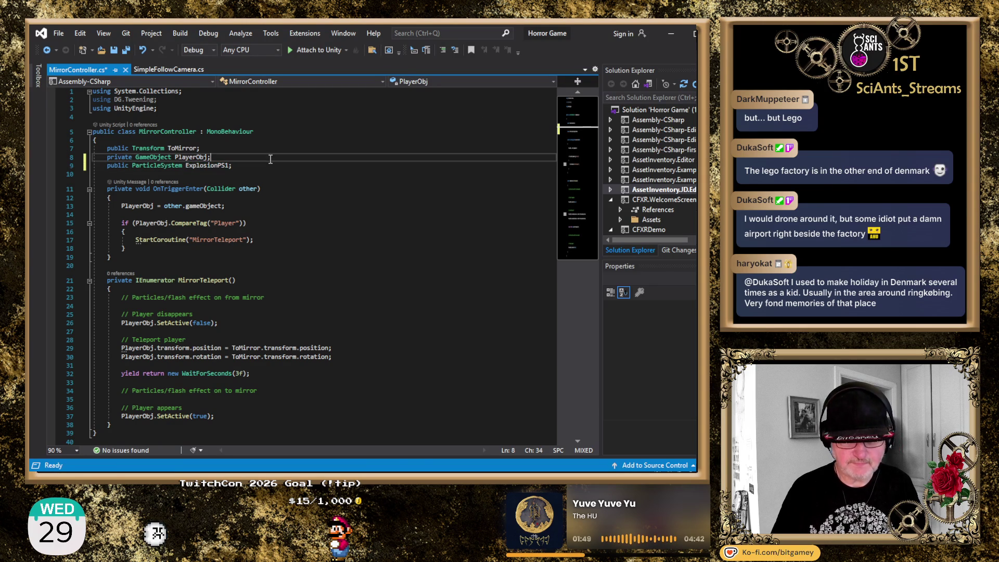
{"action": "scroll", "coordinate": [311, 224], "scroll_direction": "down", "scroll_amount": 3}
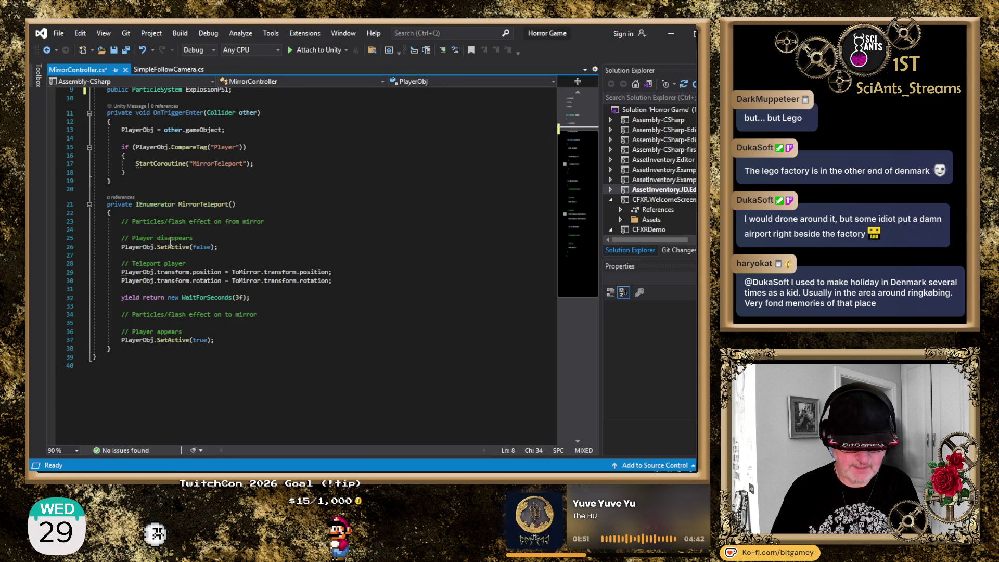
{"action": "left_click", "coordinate": [192, 235]}
{"action": "key", "text": "ctrl+v"}
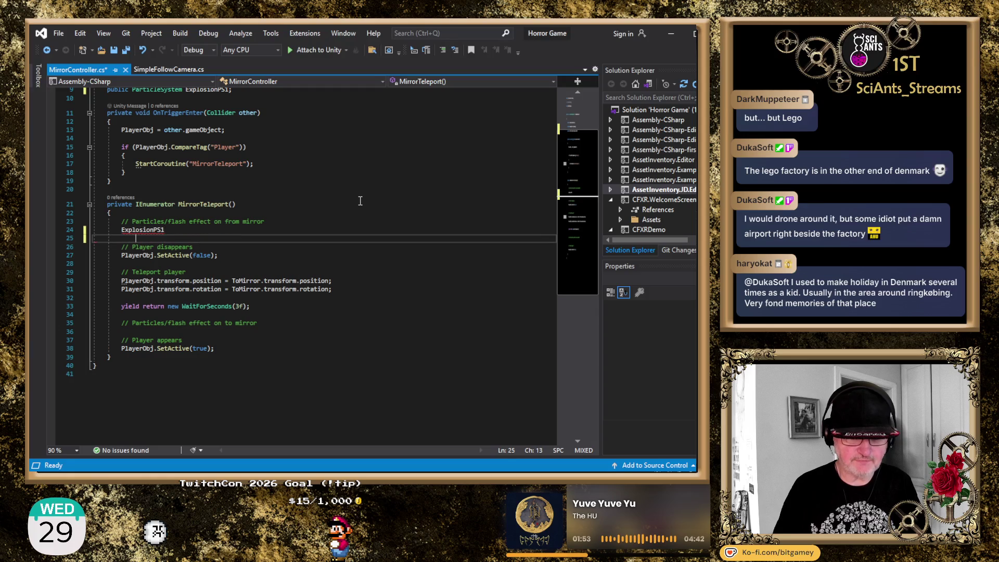
{"action": "type", "text": ".Pl"}
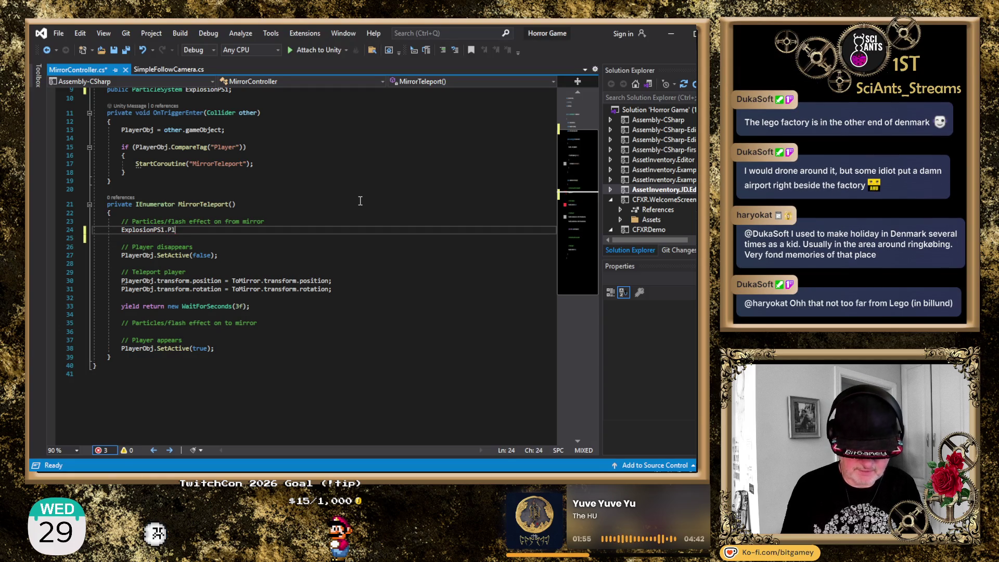
{"action": "type", "text": "ay();"}
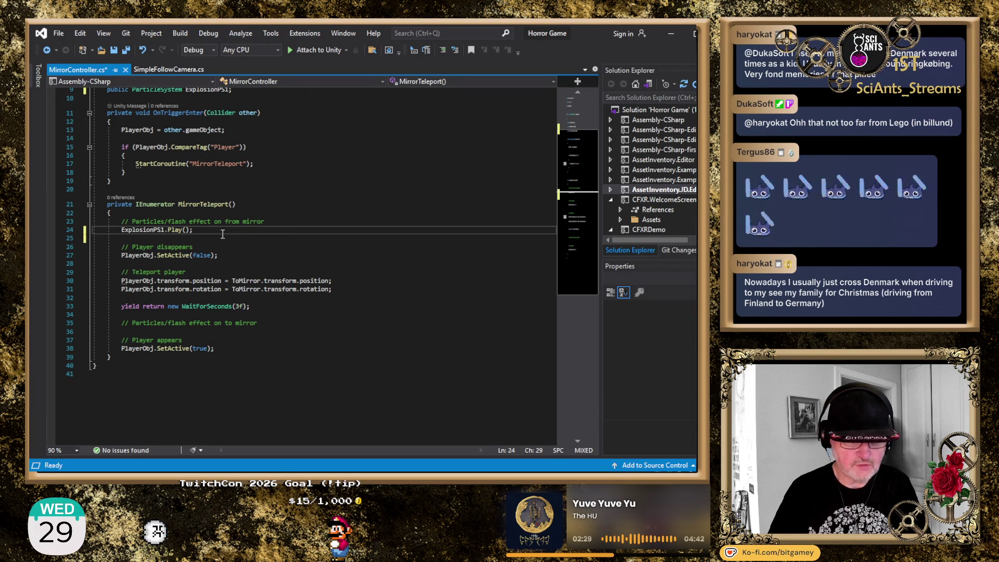
{"action": "scroll", "coordinate": [250, 143], "scroll_direction": "up", "scroll_amount": 3}
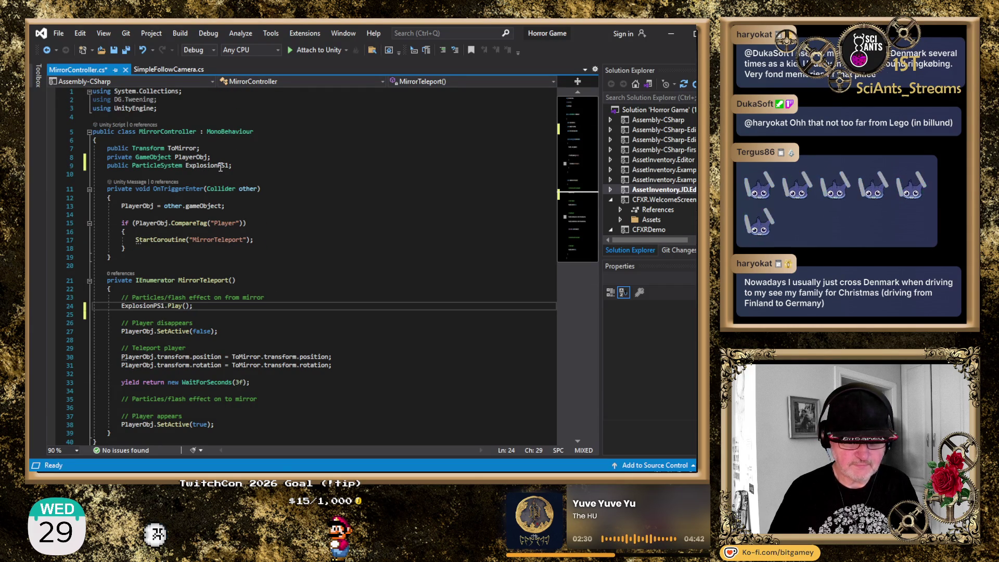
- Rename the field to ExplosionPS1FROM and add a duplicate field named ExplosionPS1TO
{"action": "left_click", "coordinate": [230, 166]}
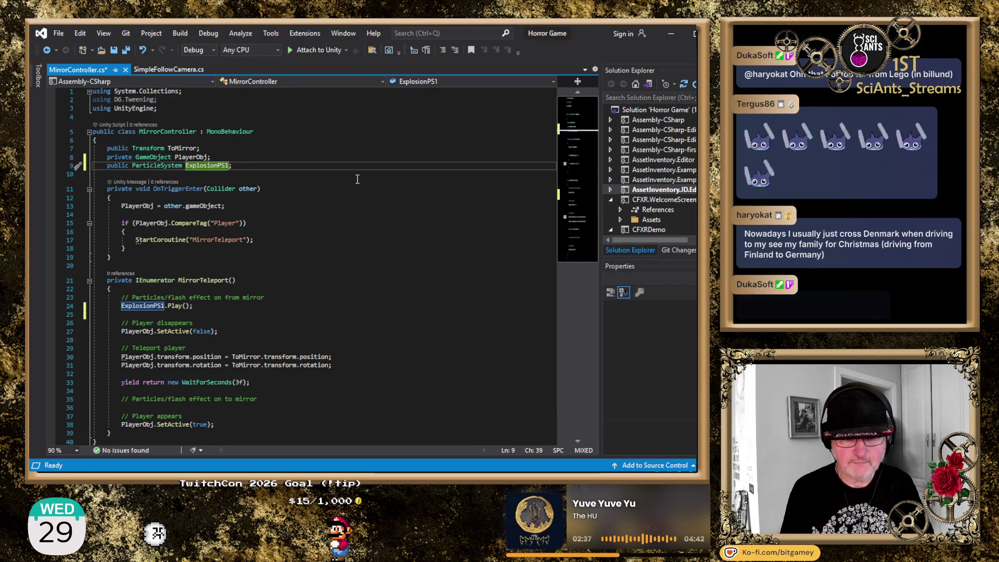
{"action": "type", "text": "FROM"}
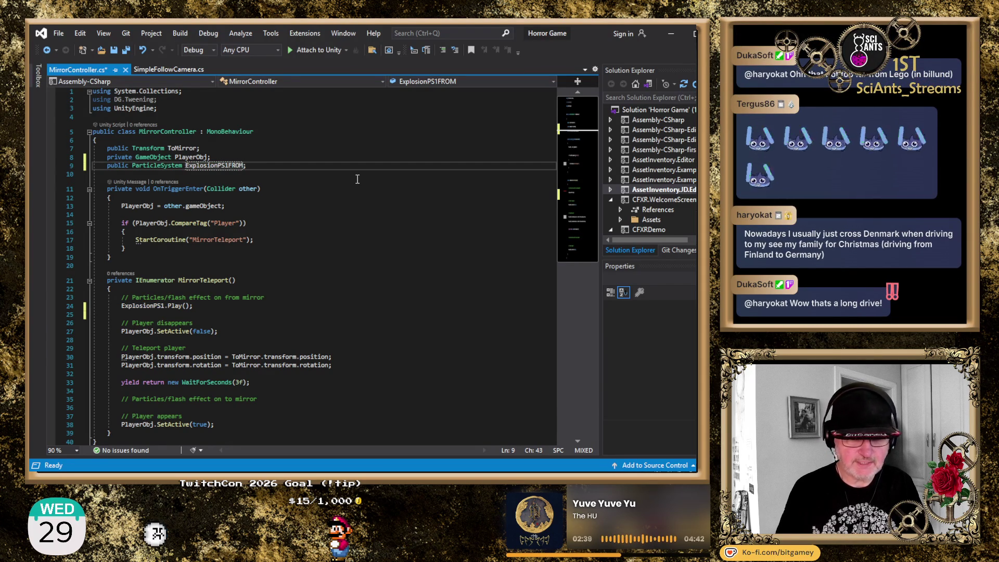
{"action": "key", "text": "Return"}
{"action": "key", "text": "Up"}
{"action": "key", "text": "shift+End"}
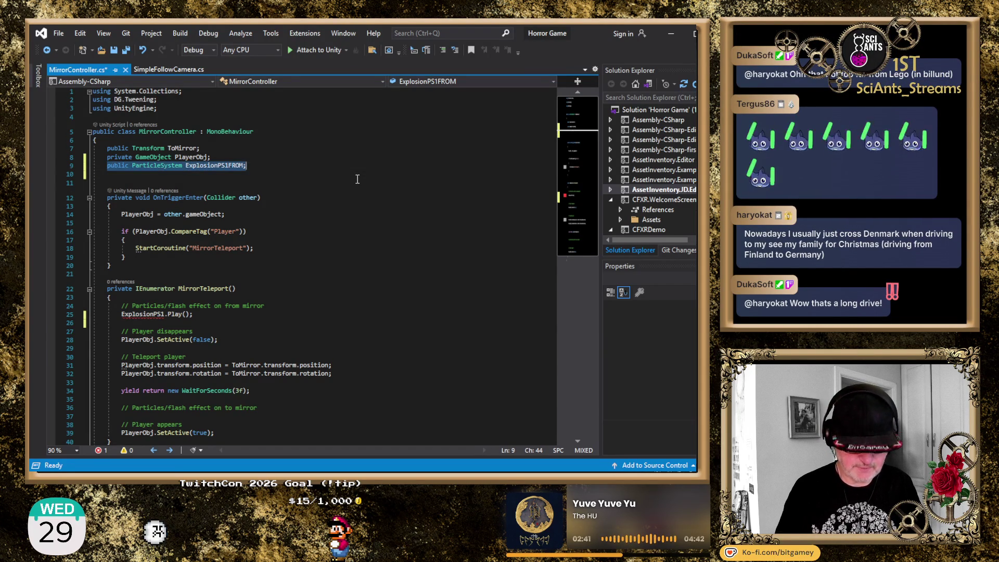
{"action": "key", "text": "ctrl+c"}
{"action": "key", "text": "Down"}
{"action": "key", "text": "ctrl+v"}
{"action": "key", "text": "Left"}
{"action": "key", "text": "shift+Left"}
{"action": "key", "text": "shift+Left"}
{"action": "key", "text": "shift+Left"}
{"action": "type", "text": "TO"}
{"action": "key", "text": "Down"}
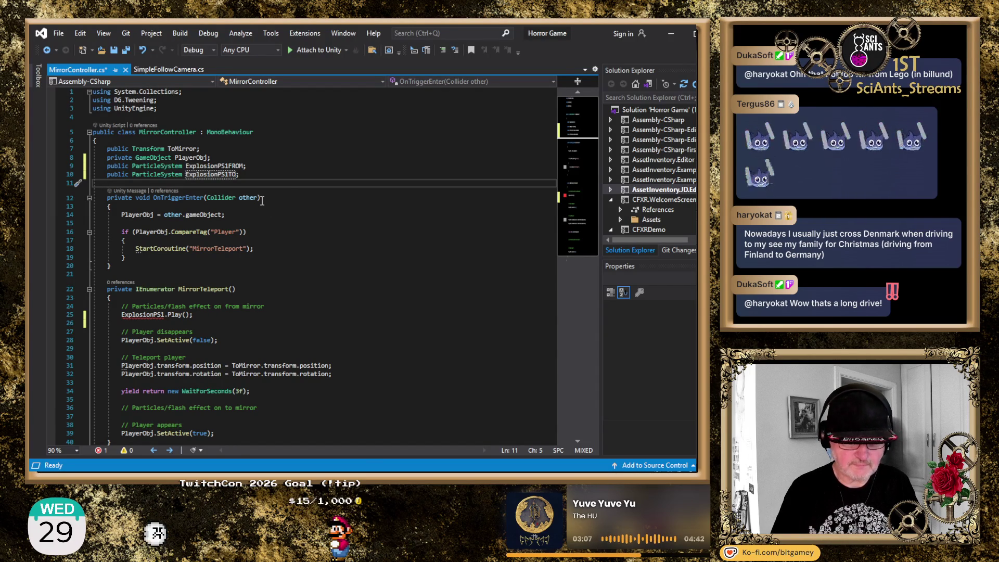
- Change the first Play call to ExplosionPS1FROM.Play();
{"action": "left_click", "coordinate": [182, 314]}
{"action": "type", "text": "FROM"}
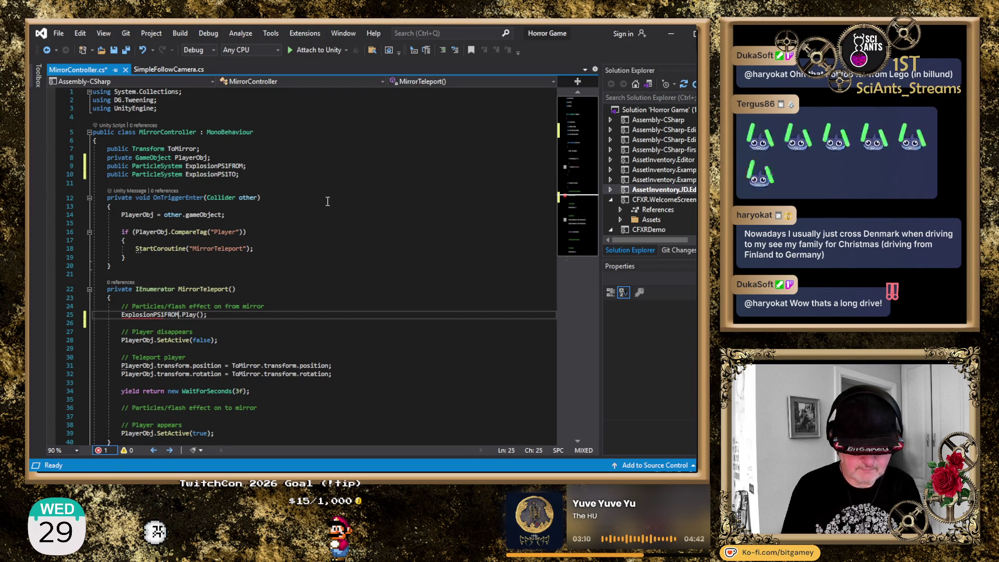
{"action": "key", "text": "End"}
{"action": "key", "text": "shift+Home"}
- Add ExplosionPS1TO.Play(); under the to-mirror comment and save MirrorController
{"action": "key", "text": "Down"}
{"action": "key", "text": "Down"}
{"action": "key", "text": "Down"}
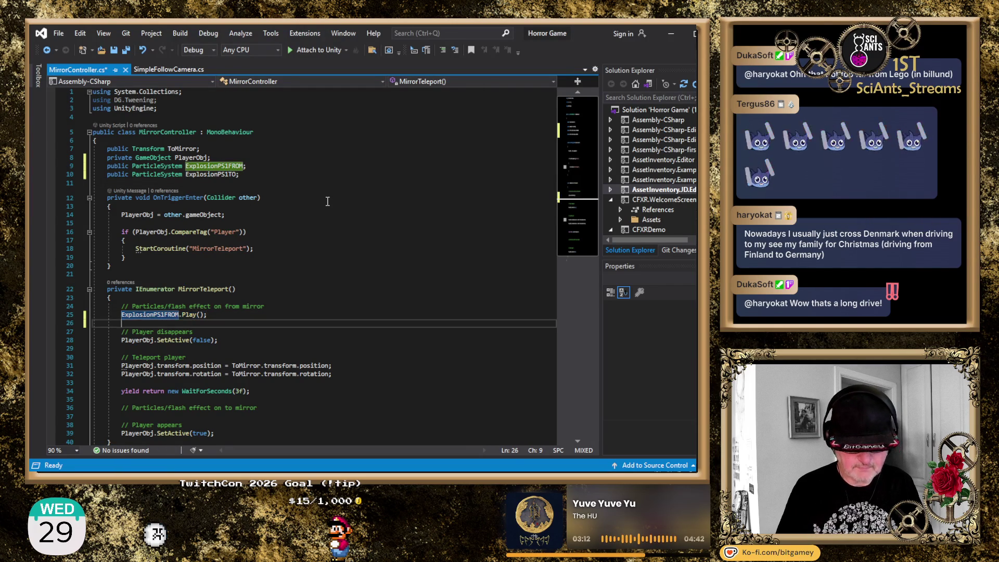
{"action": "key", "text": "Down"}
{"action": "key", "text": "Down"}
{"action": "key", "text": "Down"}
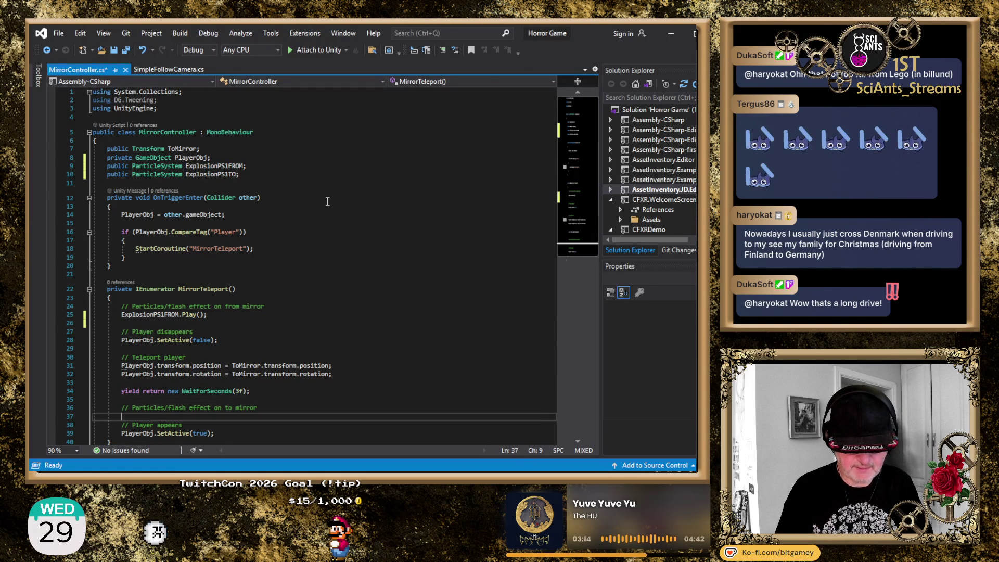
{"action": "key", "text": "End"}
{"action": "key", "text": "Return"}
{"action": "key", "text": "ctrl+v"}
{"action": "key", "text": "Left"}
{"action": "key", "text": "Left"}
{"action": "key", "text": "Left"}
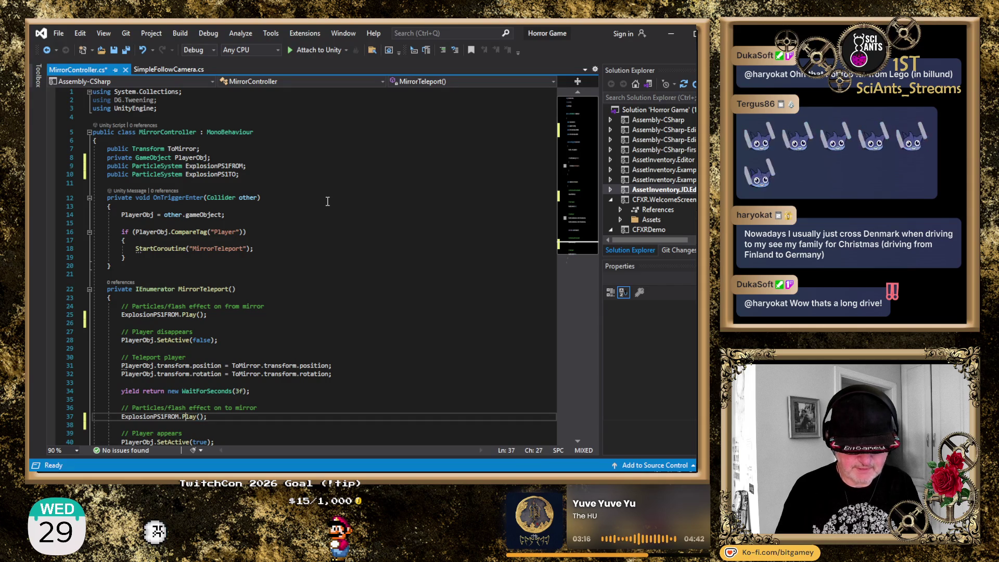
{"action": "key", "text": "BackSpace"}
{"action": "key", "text": "BackSpace"}
{"action": "key", "text": "BackSpace"}
{"action": "type", "text": "TO"}
{"action": "key", "text": "End"}
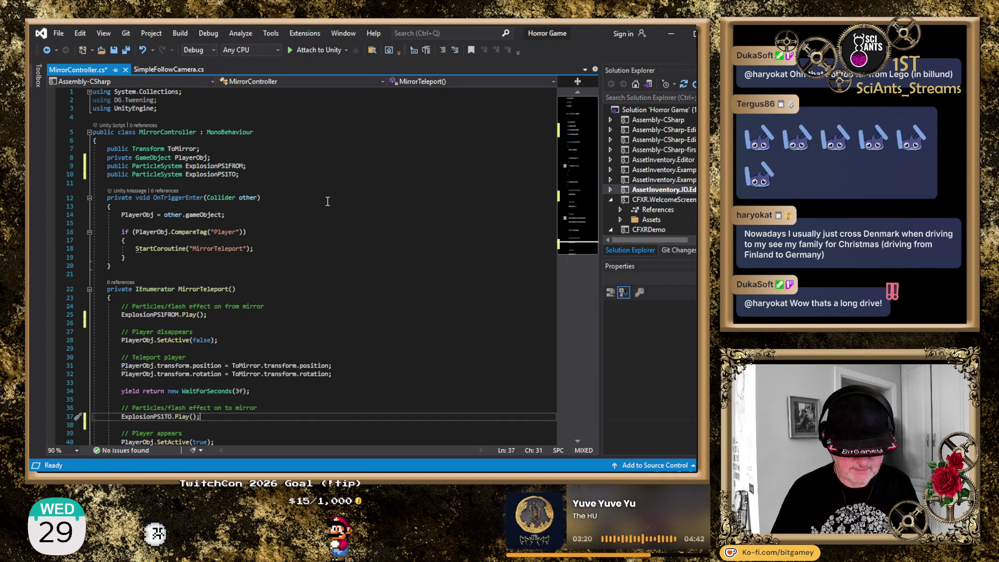
{"action": "key", "text": "ctrl+s"}
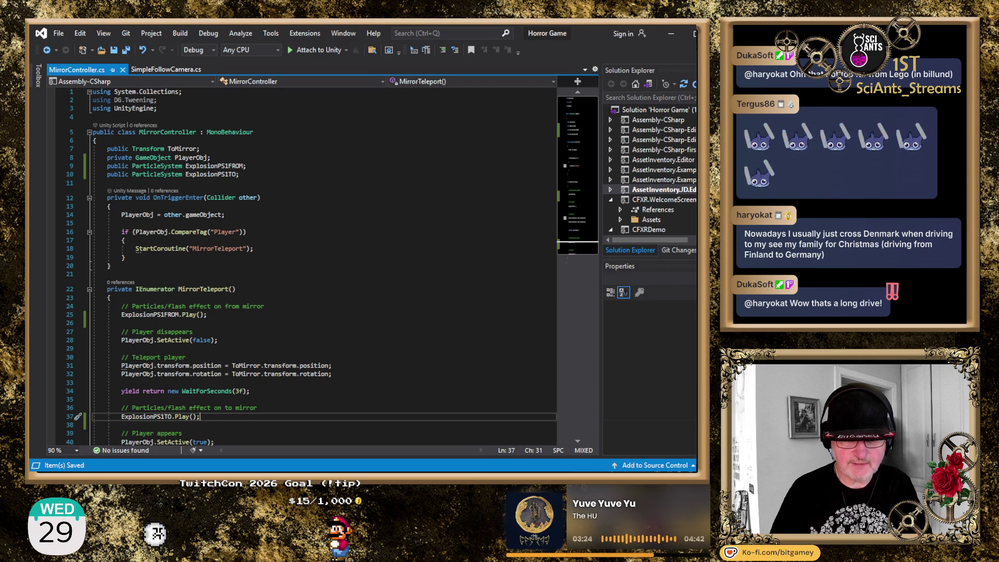
{"action": "key", "text": "alt+Tab"}
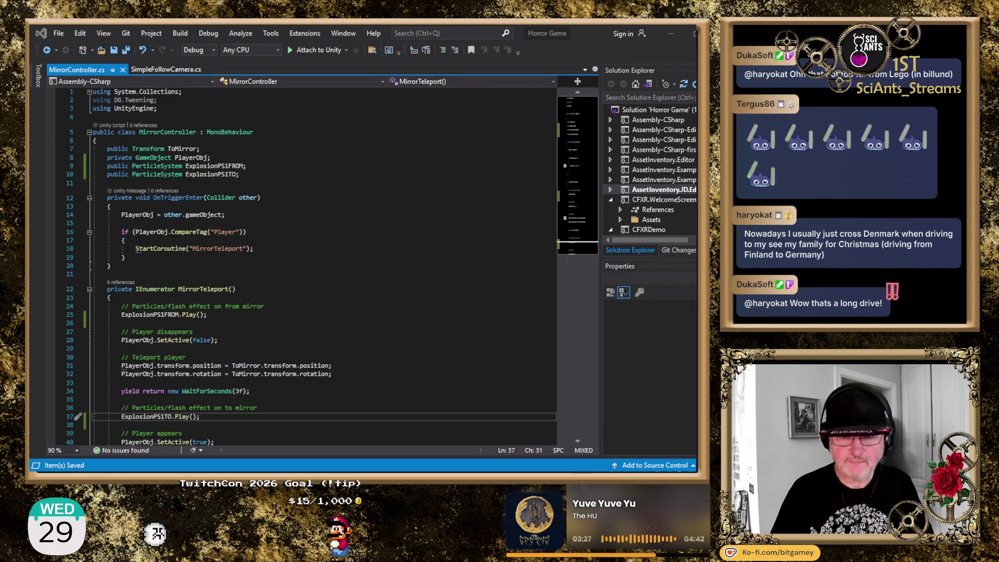
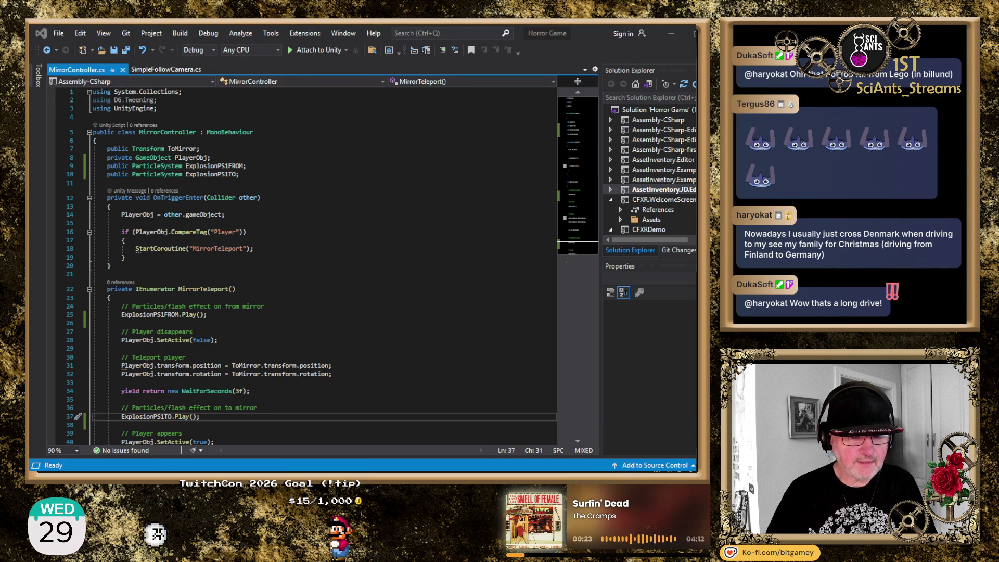
- Save MirrorController.cs with its MirrorTeleport coroutine and return to the Unity editor
{"action": "left_click", "coordinate": [271, 365]}
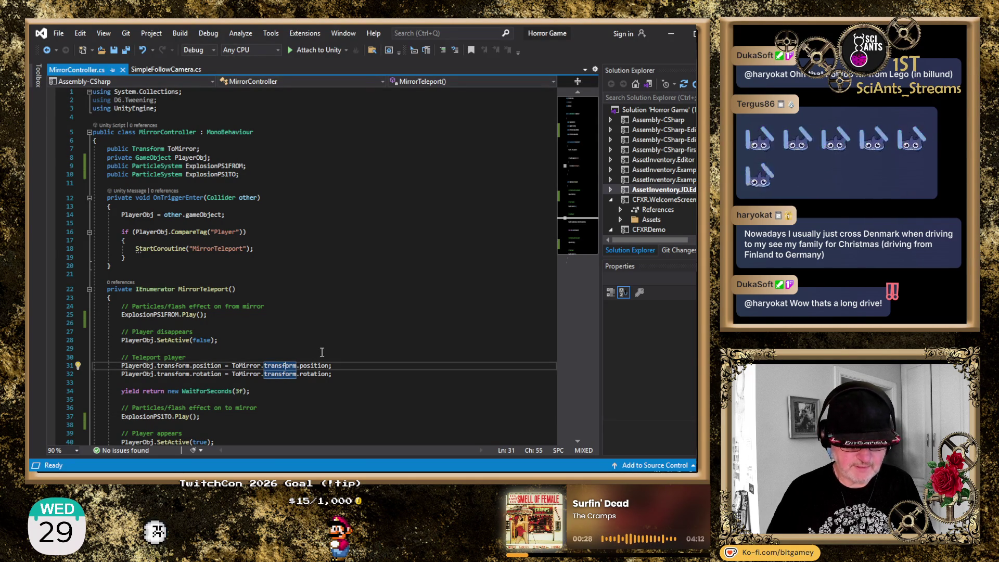
{"action": "key", "text": "ctrl+s"}
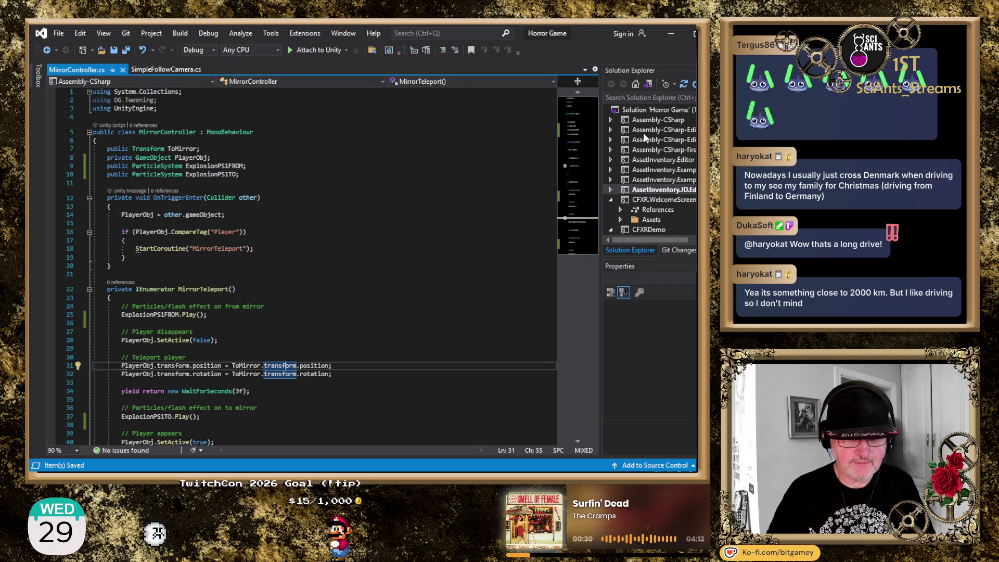
{"action": "key", "text": "alt+Tab"}
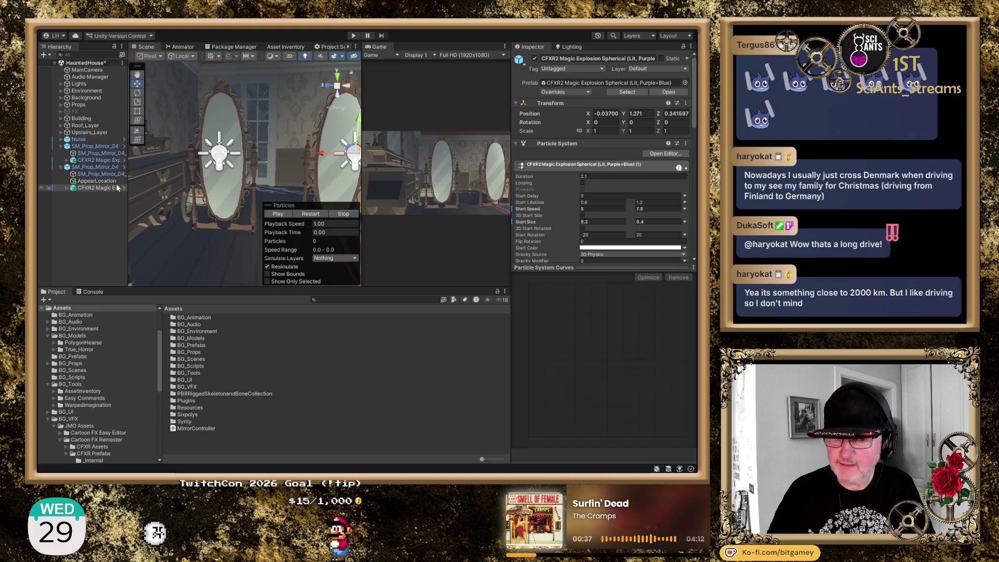
- On SM_Prop_Mirror_04, assign the two CFXR2 Magic Explosion effects to Explosion PS1FROM and PS1TO
{"action": "left_click", "coordinate": [98, 146]}
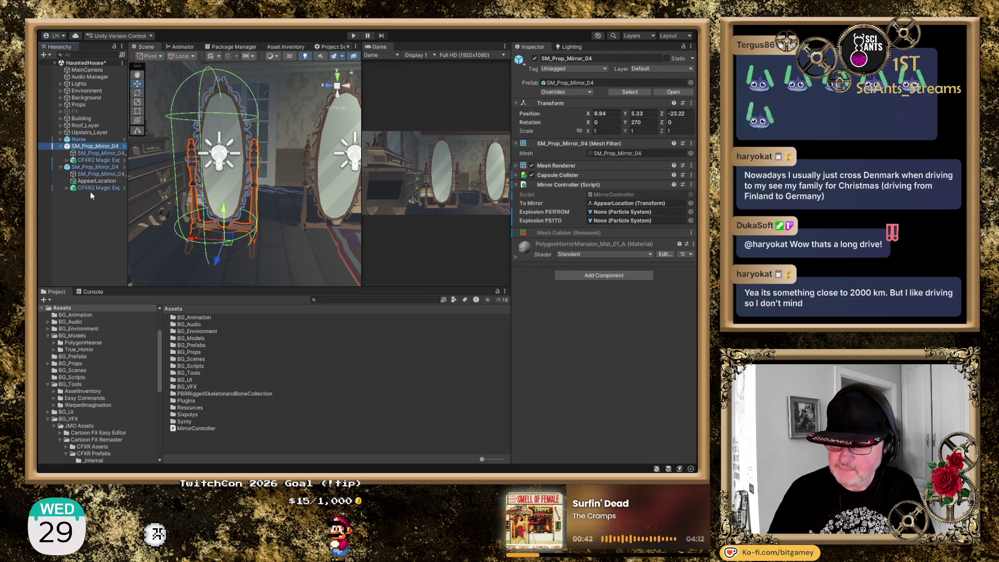
{"action": "left_click_drag", "start_coordinate": [98, 161], "coordinate": [625, 216]}
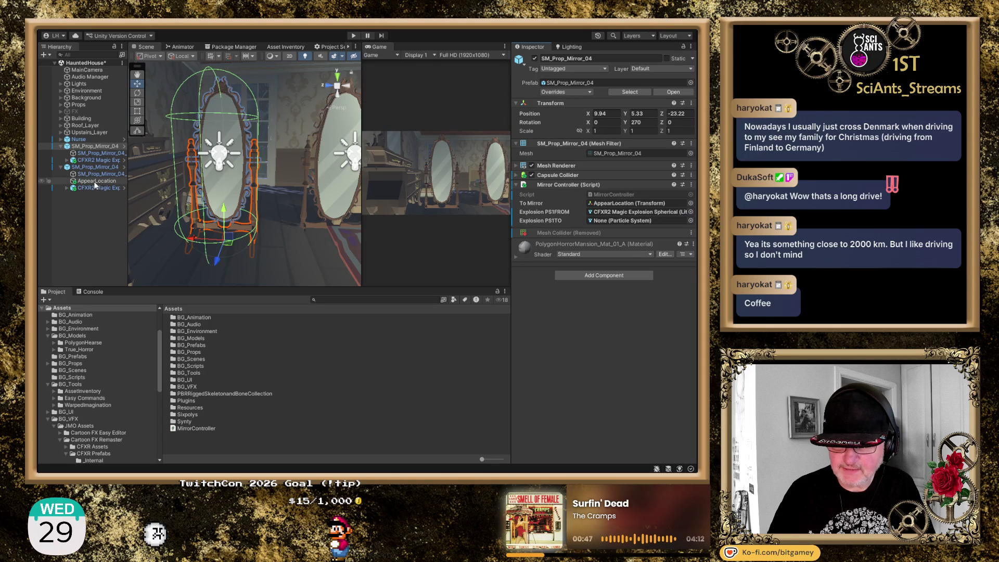
{"action": "mouse_move", "coordinate": [98, 189]}
{"action": "left_mouse_down"}
{"action": "mouse_move", "coordinate": [383, 217]}
{"action": "mouse_move", "coordinate": [612, 224]}
{"action": "left_mouse_up"}
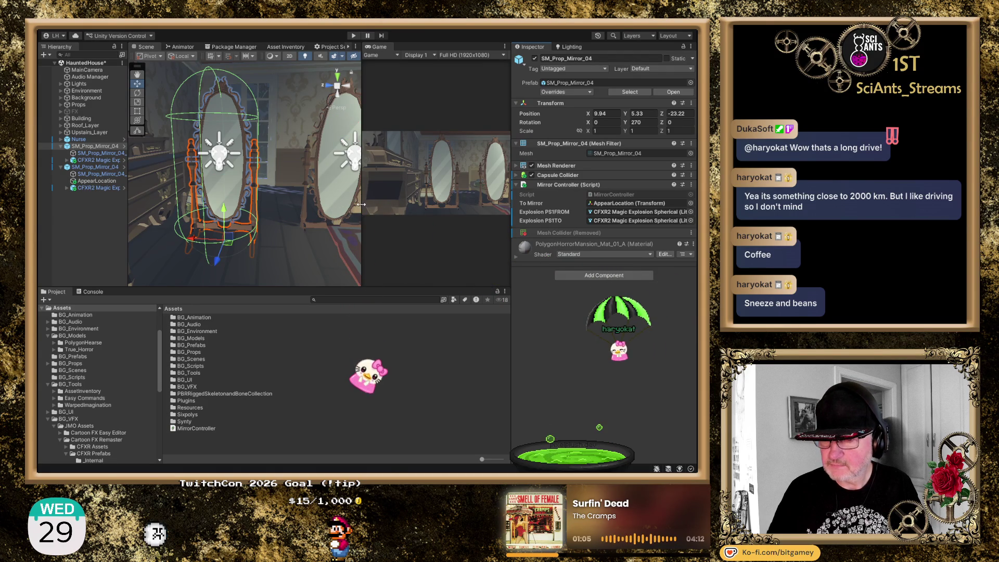
{"action": "left_click_drag", "start_coordinate": [362, 204], "coordinate": [329, 204]}
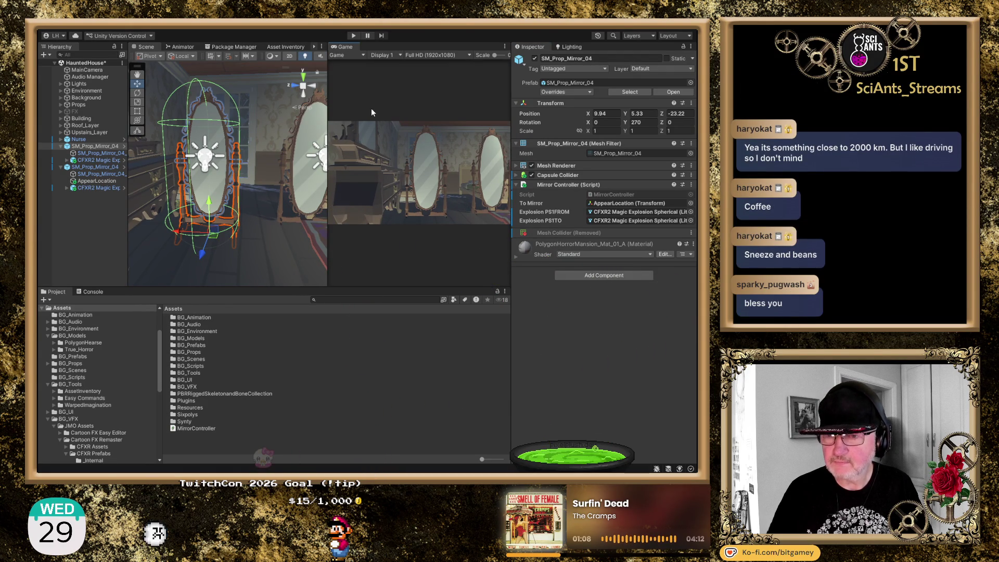
- Slide the second mirror, SM_Prop_Mirror_04 (1), along the bedroom wall to Z -28.01
{"action": "mouse_move", "coordinate": [280, 184]}
{"action": "left_mouse_down"}
{"action": "mouse_move", "coordinate": [268, 174]}
{"action": "mouse_move", "coordinate": [230, 189]}
{"action": "mouse_move", "coordinate": [295, 198]}
{"action": "left_mouse_up"}
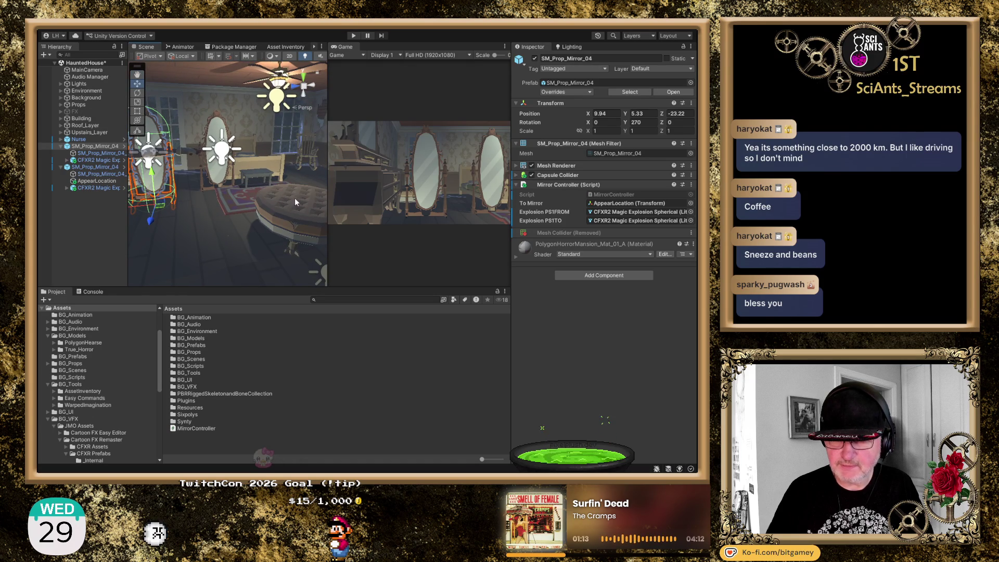
{"action": "left_click", "coordinate": [91, 164]}
{"action": "left_click_drag", "start_coordinate": [178, 198], "coordinate": [290, 190]}
{"action": "key", "text": "f"}
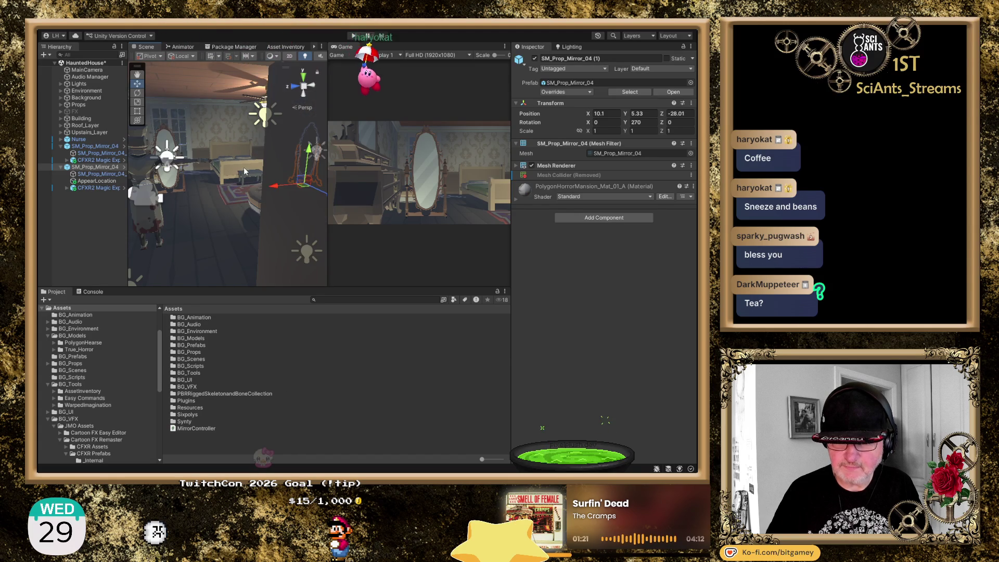
{"action": "mouse_move", "coordinate": [290, 192]}
{"action": "left_mouse_down"}
{"action": "mouse_move", "coordinate": [234, 186]}
{"action": "mouse_move", "coordinate": [294, 182]}
{"action": "mouse_move", "coordinate": [232, 181]}
{"action": "mouse_move", "coordinate": [262, 190]}
{"action": "mouse_move", "coordinate": [218, 185]}
{"action": "mouse_move", "coordinate": [234, 189]}
{"action": "mouse_move", "coordinate": [225, 178]}
{"action": "mouse_move", "coordinate": [182, 183]}
{"action": "mouse_move", "coordinate": [236, 198]}
{"action": "left_mouse_up"}
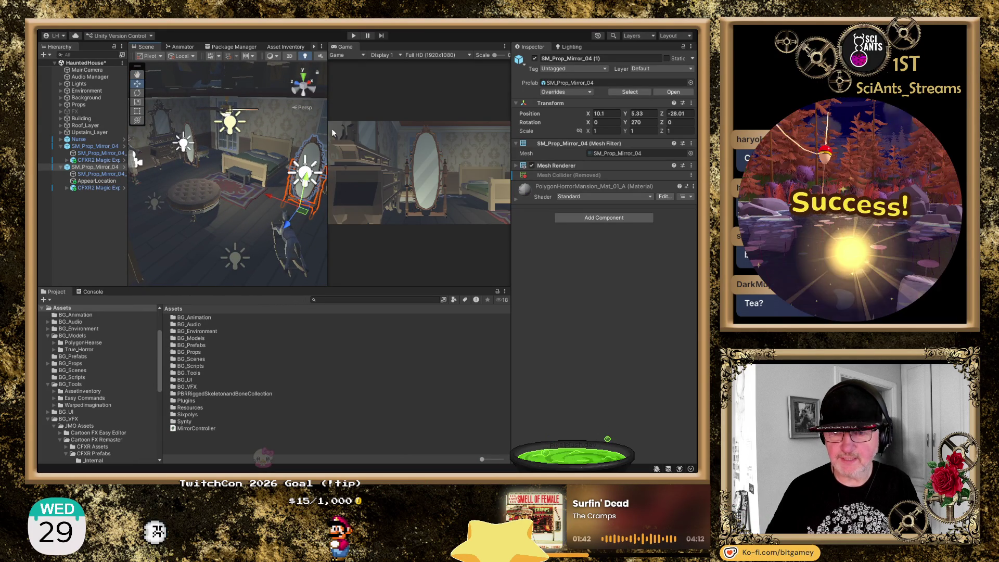
{"action": "left_click", "coordinate": [87, 236]}
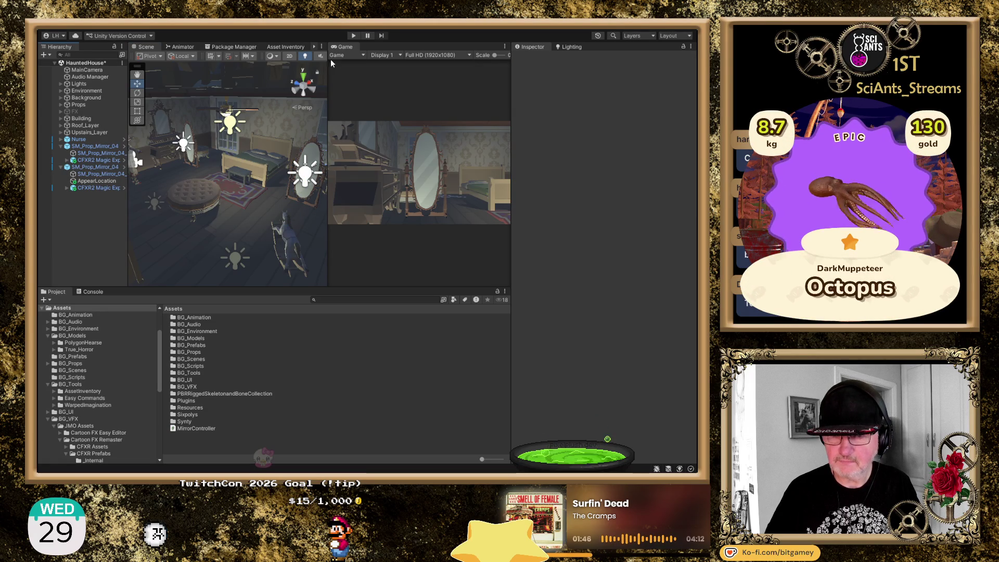
{"action": "left_click", "coordinate": [352, 36]}
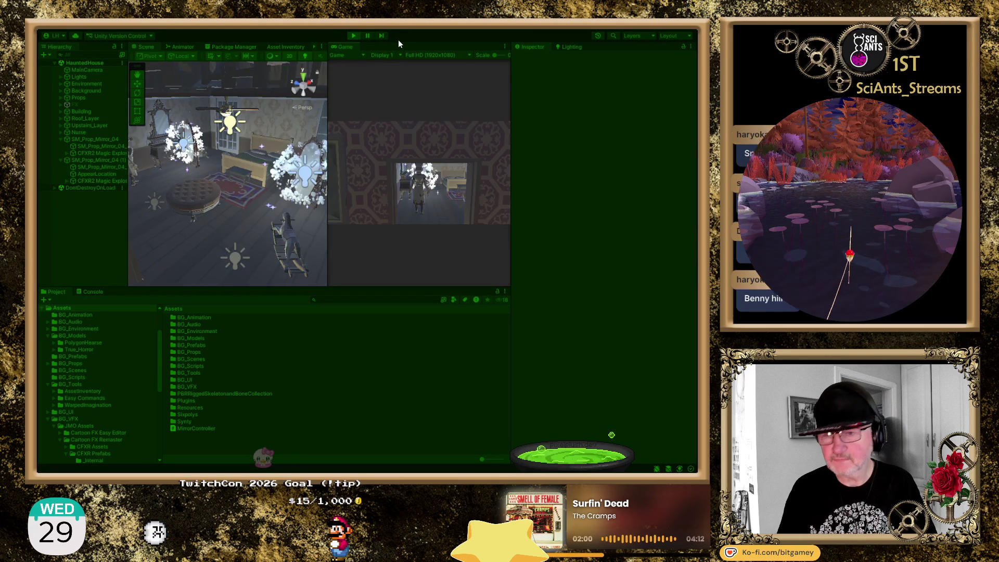
{"action": "left_click", "coordinate": [354, 36]}
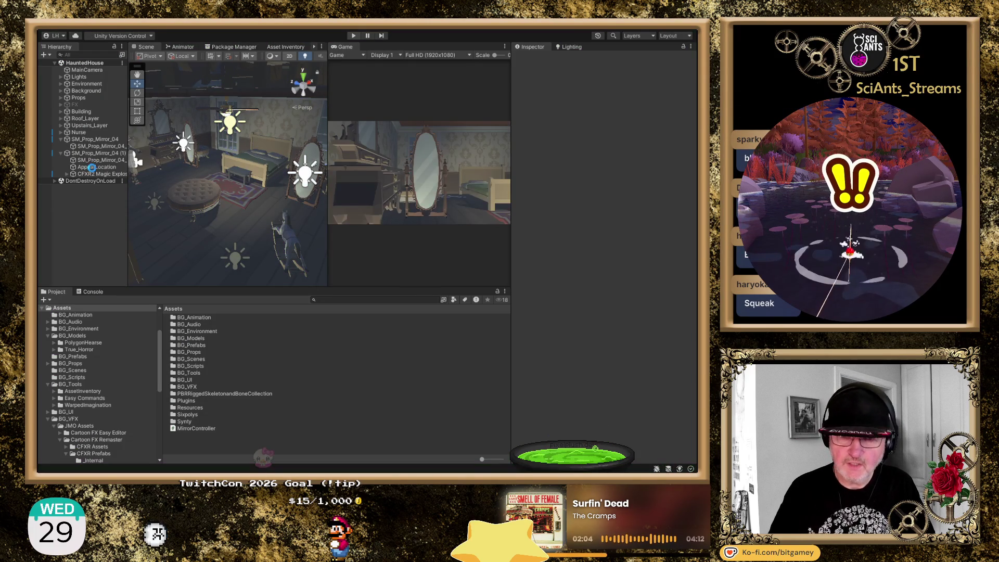
- Turn off Play On Awake on both CFXR2 Magic Explosion particle systems
{"action": "left_click", "coordinate": [99, 160]}
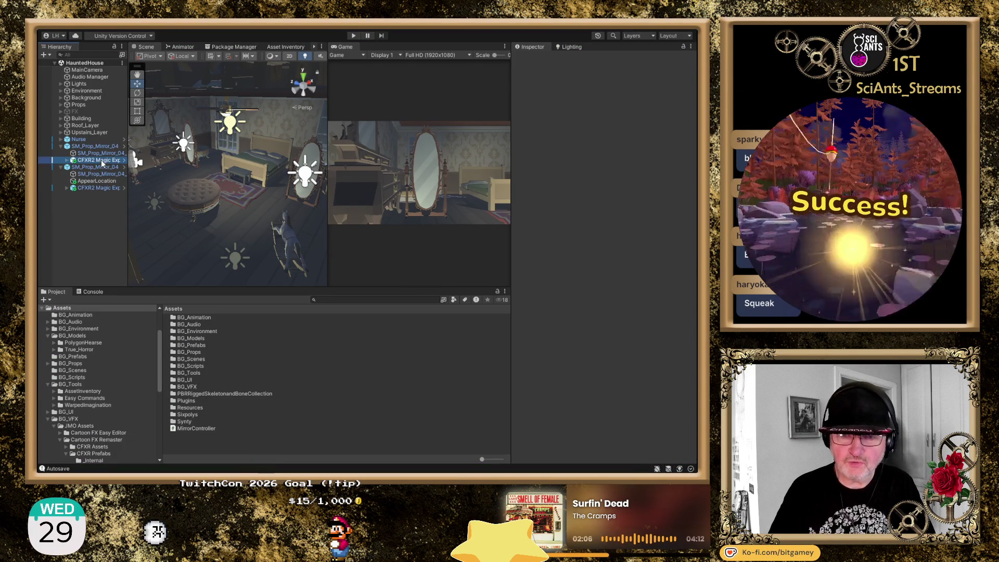
{"action": "left_click", "coordinate": [105, 186], "text": "ctrl"}
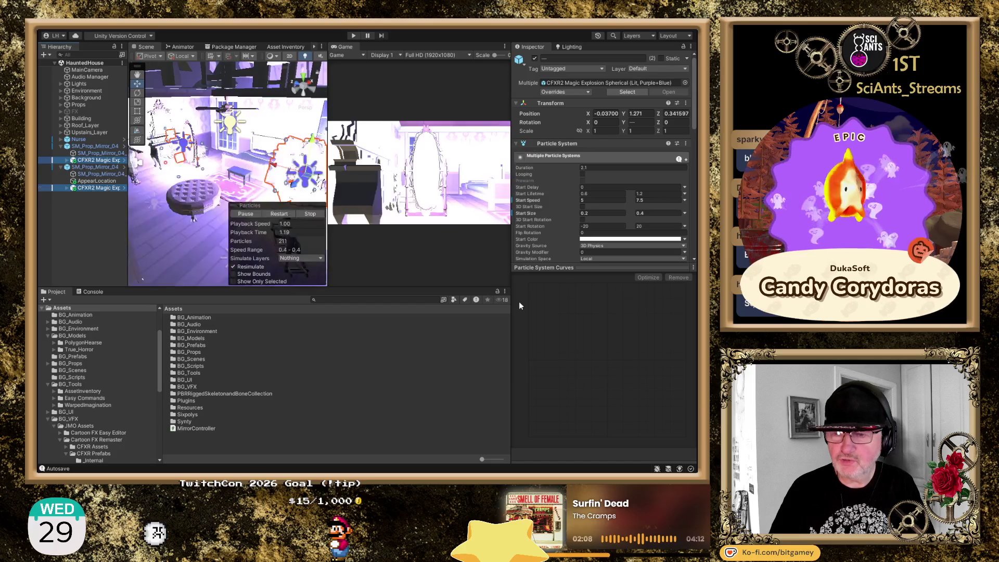
{"action": "scroll", "coordinate": [560, 212], "scroll_direction": "down", "scroll_amount": 2}
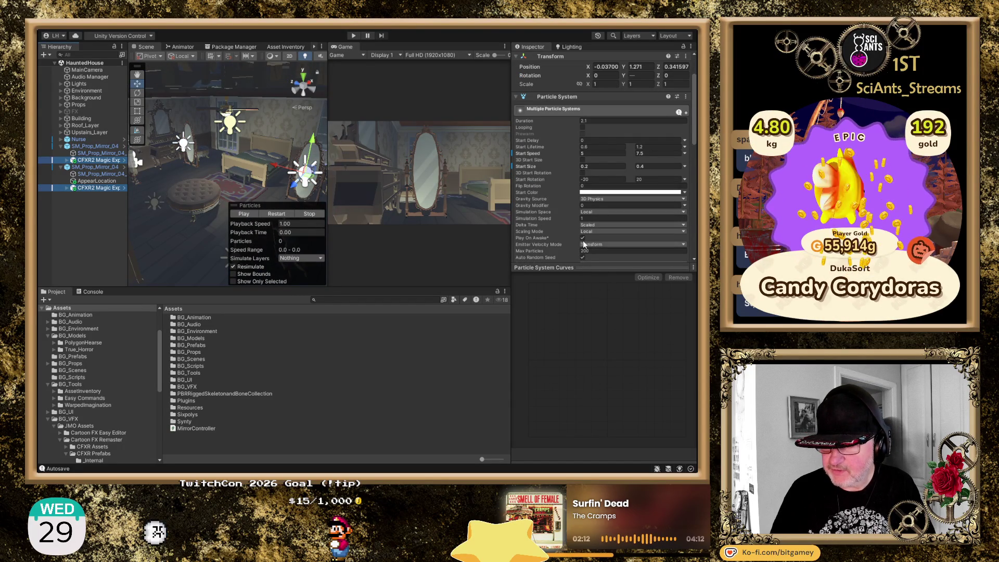
{"action": "left_click", "coordinate": [582, 237]}
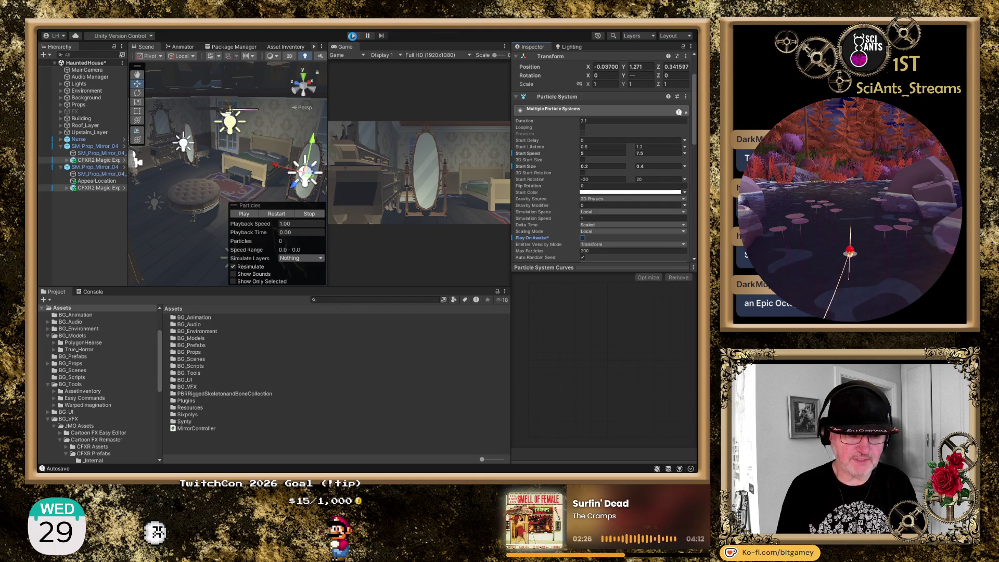
{"action": "left_click", "coordinate": [353, 37]}
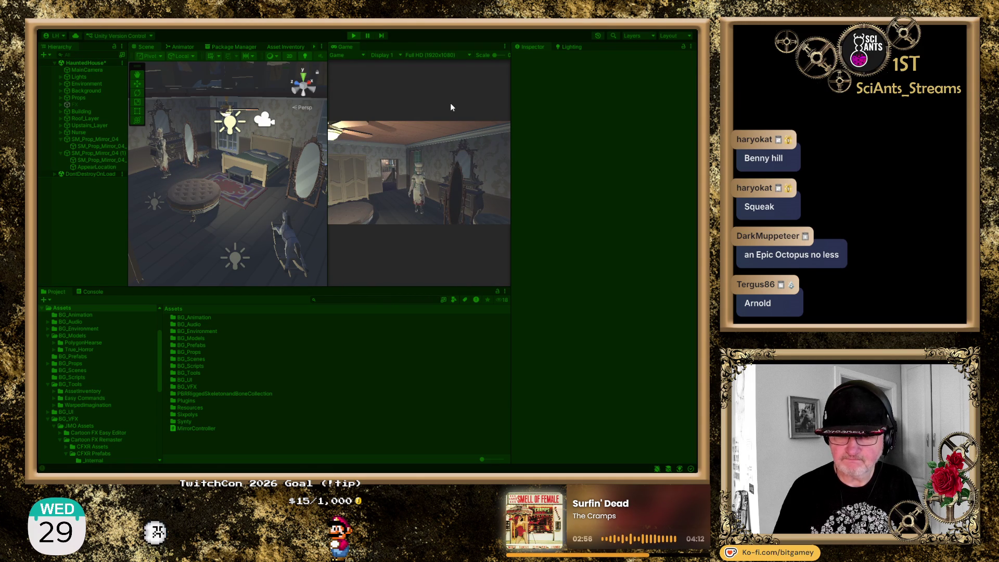
{"action": "left_click", "coordinate": [352, 36]}
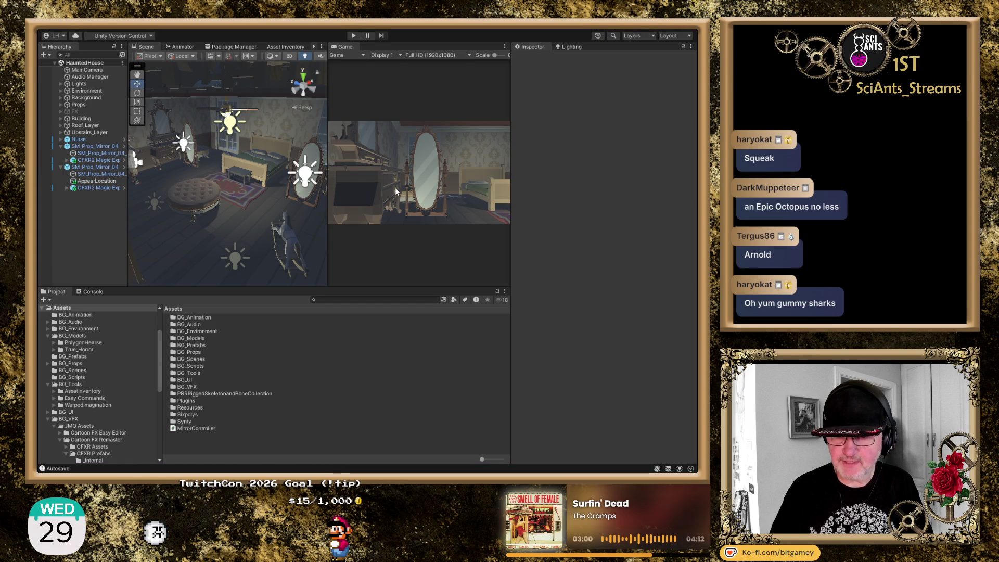
{"action": "left_click", "coordinate": [102, 148]}
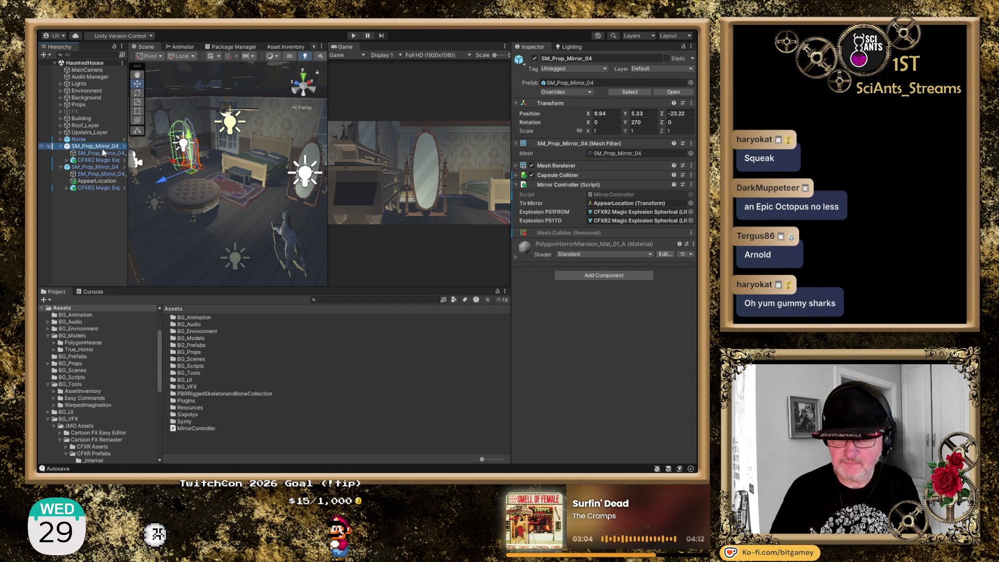
- Clear the Console and disable the CFXR_Effect script on both CFXR2 Magic Explosion effects
{"action": "left_click", "coordinate": [92, 292]}
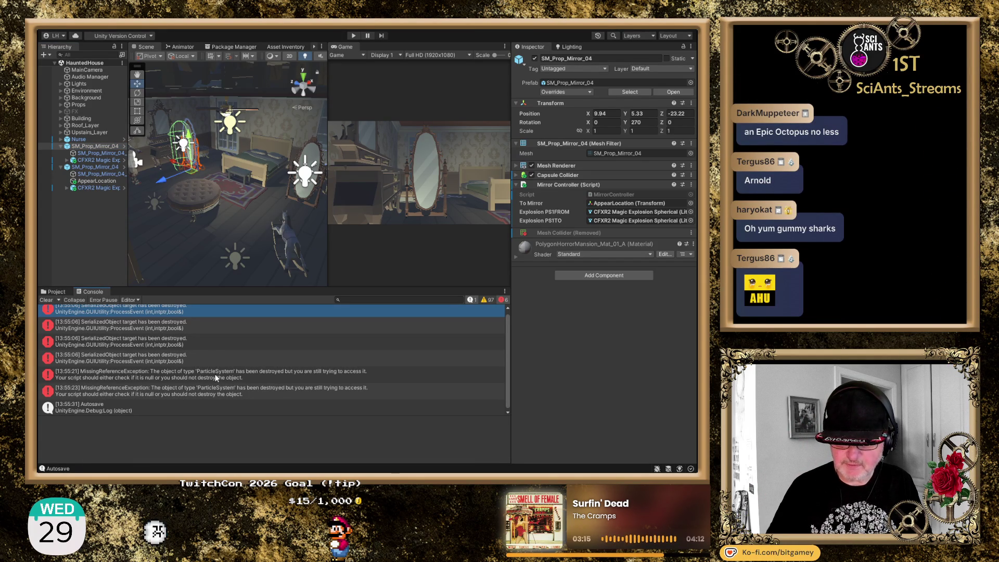
{"action": "left_click", "coordinate": [51, 300]}
{"action": "left_click", "coordinate": [99, 188]}
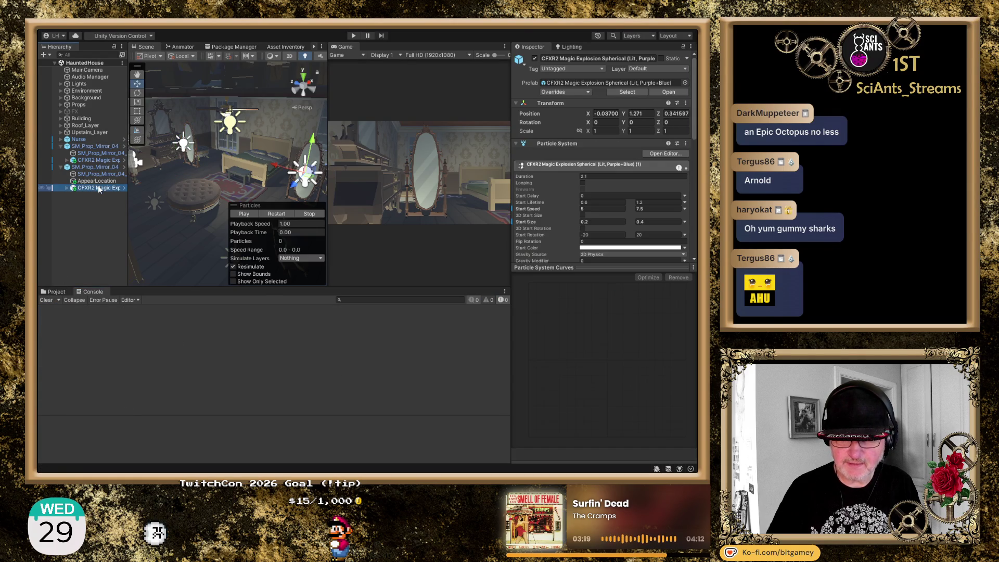
{"action": "left_click", "coordinate": [99, 160], "text": "ctrl"}
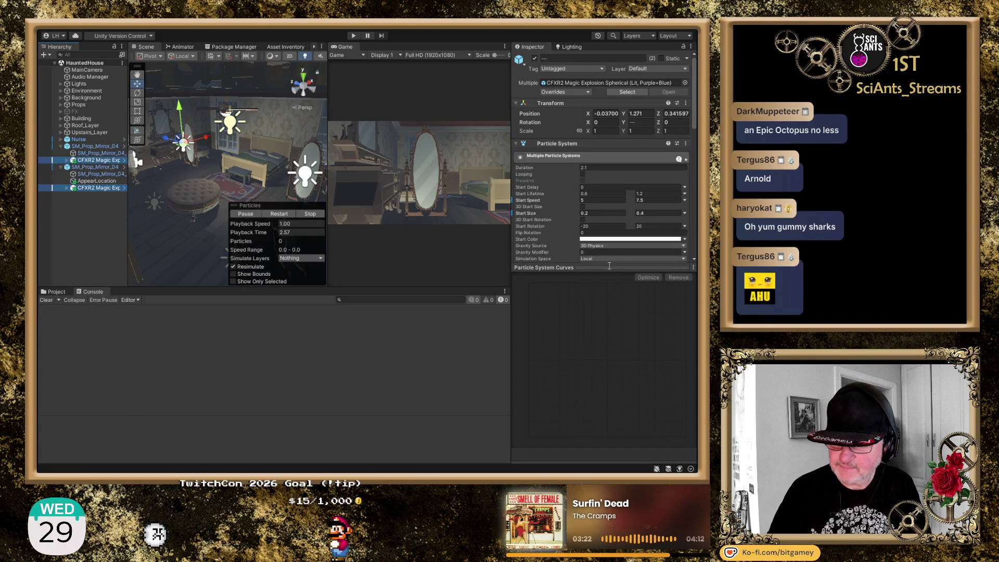
{"action": "left_click", "coordinate": [608, 267]}
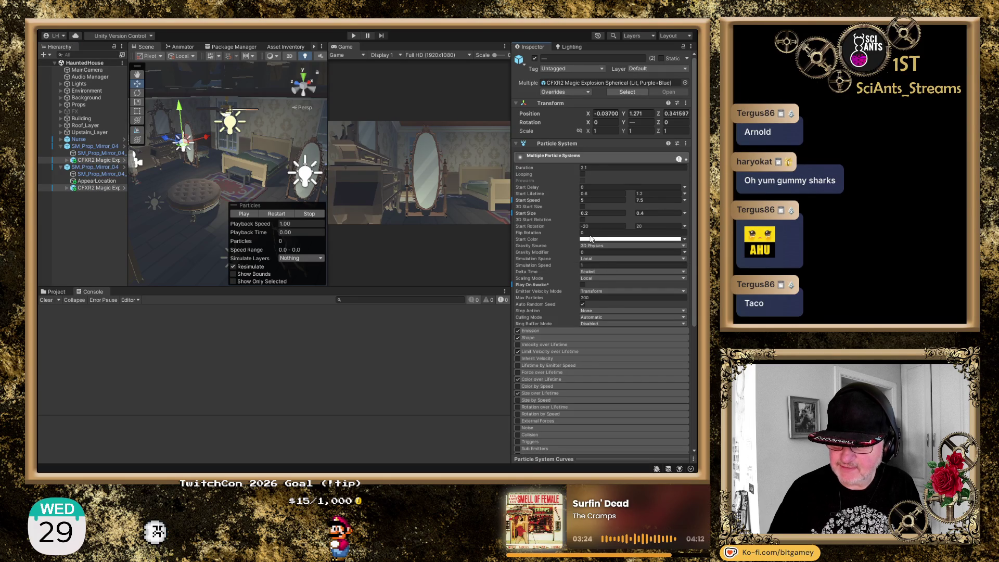
{"action": "scroll", "coordinate": [590, 239], "scroll_direction": "down", "scroll_amount": 5}
{"action": "scroll", "coordinate": [567, 245], "scroll_direction": "down", "scroll_amount": 2}
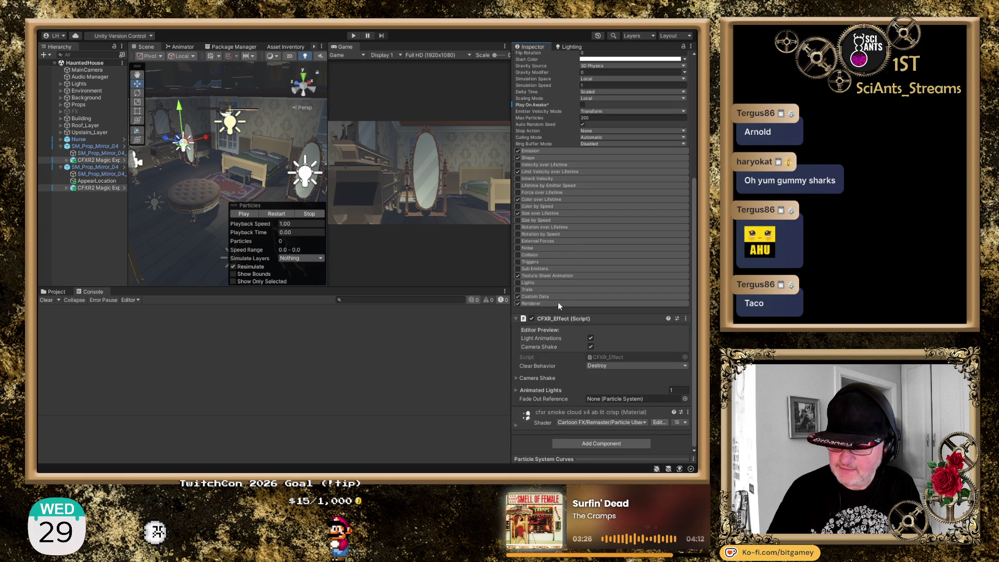
{"action": "left_click", "coordinate": [531, 319]}
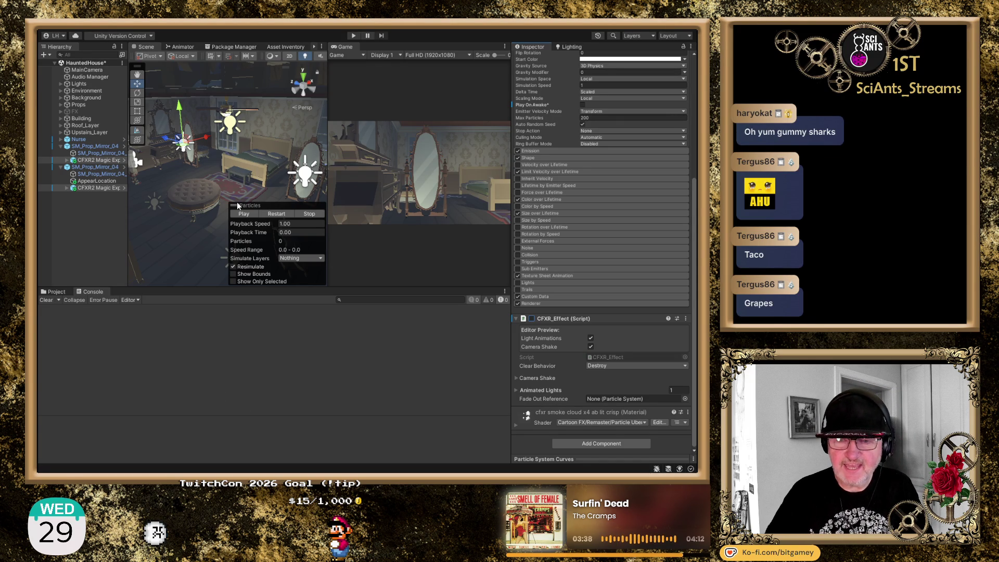
{"action": "key", "text": "ctrl+p"}
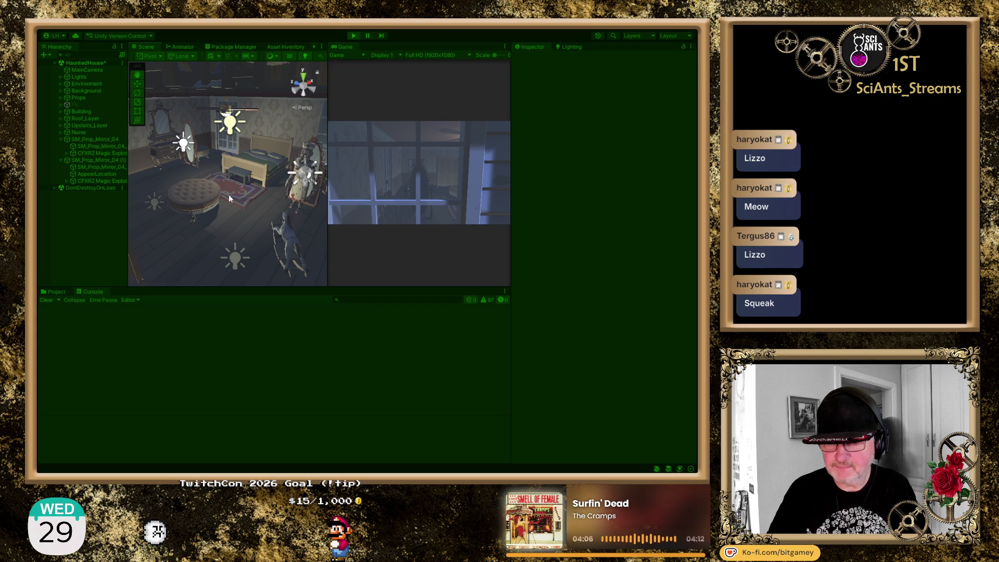
- Test-play the scene, inspect the Nurse in the Scene view, and give the Game view more width
{"action": "mouse_move", "coordinate": [229, 198]}
{"action": "left_mouse_down"}
{"action": "mouse_move", "coordinate": [271, 195]}
{"action": "mouse_move", "coordinate": [270, 185]}
{"action": "left_mouse_up"}
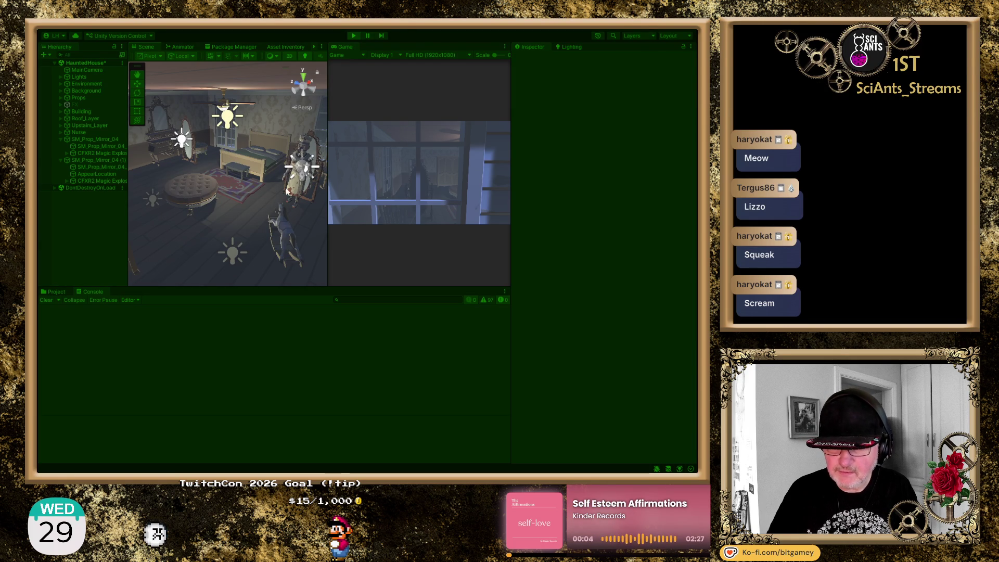
{"action": "left_click", "coordinate": [88, 135]}
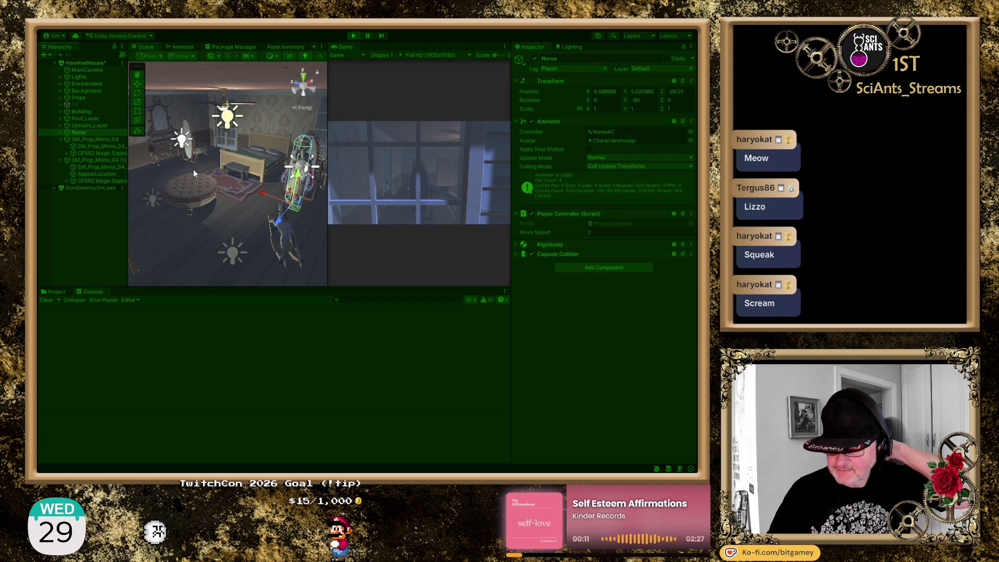
{"action": "mouse_move", "coordinate": [179, 174]}
{"action": "left_mouse_down"}
{"action": "mouse_move", "coordinate": [225, 187]}
{"action": "mouse_move", "coordinate": [223, 216]}
{"action": "mouse_move", "coordinate": [208, 216]}
{"action": "left_mouse_up"}
{"action": "scroll", "coordinate": [217, 224], "scroll_direction": "up", "scroll_amount": 3}
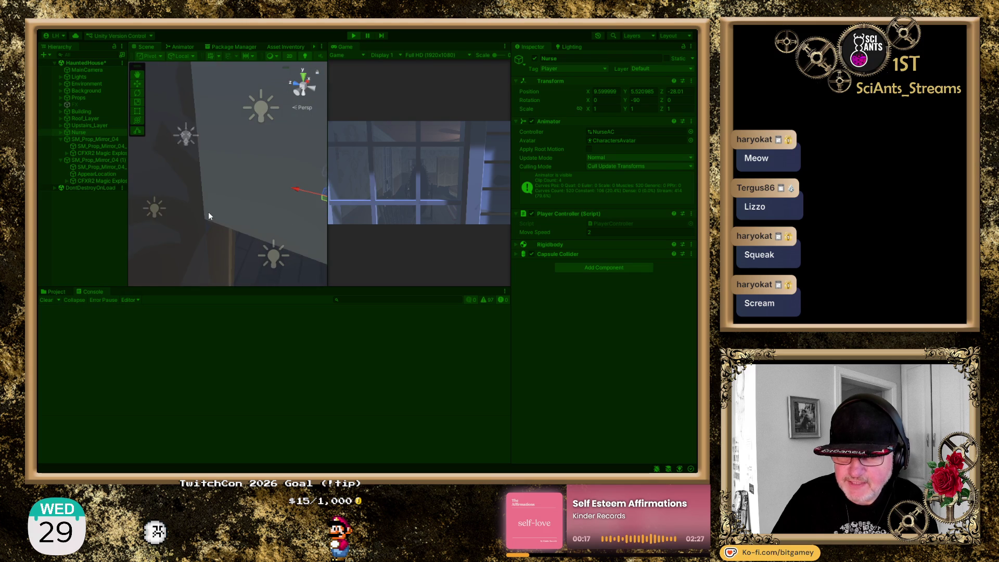
{"action": "mouse_move", "coordinate": [234, 223]}
{"action": "left_mouse_down"}
{"action": "mouse_move", "coordinate": [223, 218]}
{"action": "mouse_move", "coordinate": [267, 227]}
{"action": "mouse_move", "coordinate": [237, 226]}
{"action": "mouse_move", "coordinate": [250, 227]}
{"action": "left_mouse_up"}
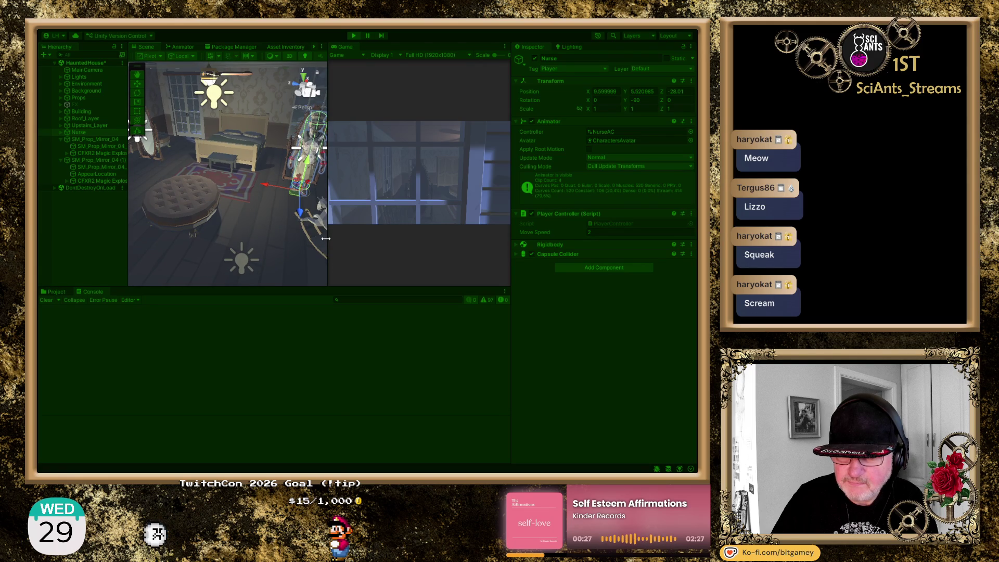
{"action": "left_click_drag", "start_coordinate": [325, 238], "coordinate": [237, 238]}
{"action": "left_click", "coordinate": [352, 39]}
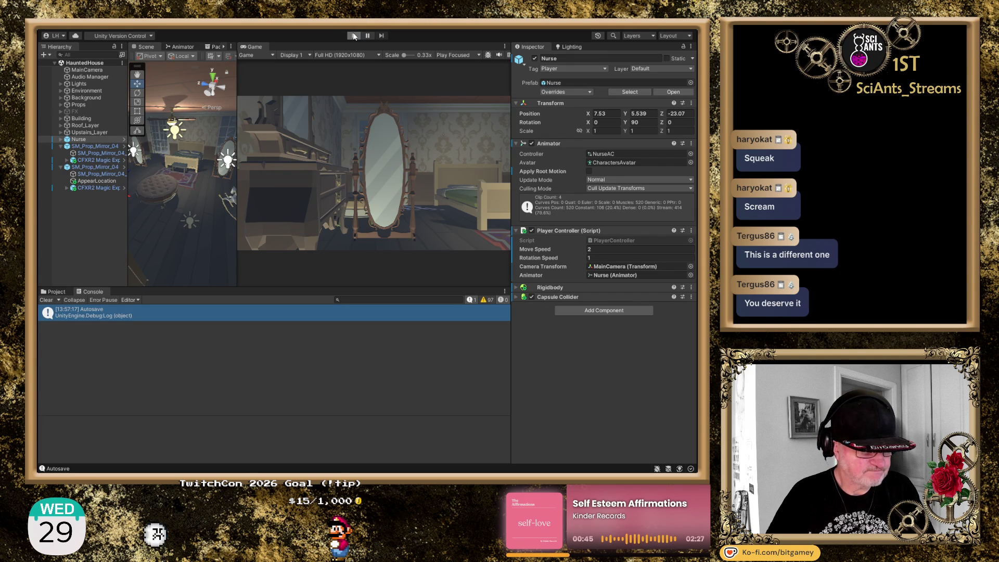
{"action": "left_click", "coordinate": [353, 36]}
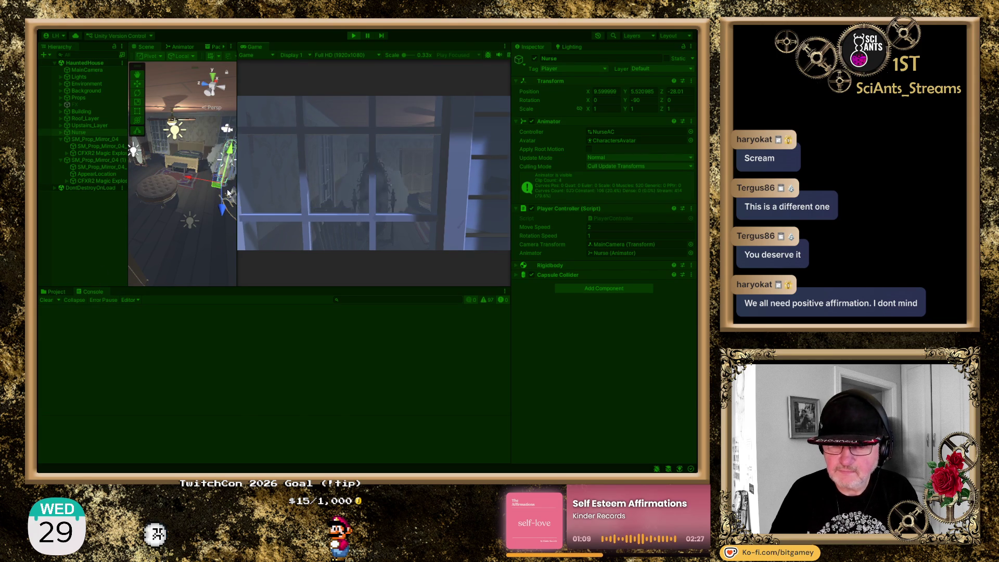
- During the second test run, widen the Scene view into the bedroom, then stop playing
{"action": "mouse_move", "coordinate": [238, 204]}
{"action": "left_mouse_down"}
{"action": "mouse_move", "coordinate": [277, 204]}
{"action": "mouse_move", "coordinate": [229, 190]}
{"action": "mouse_move", "coordinate": [210, 171]}
{"action": "left_mouse_up"}
{"action": "scroll", "coordinate": [208, 181], "scroll_direction": "up", "scroll_amount": 3}
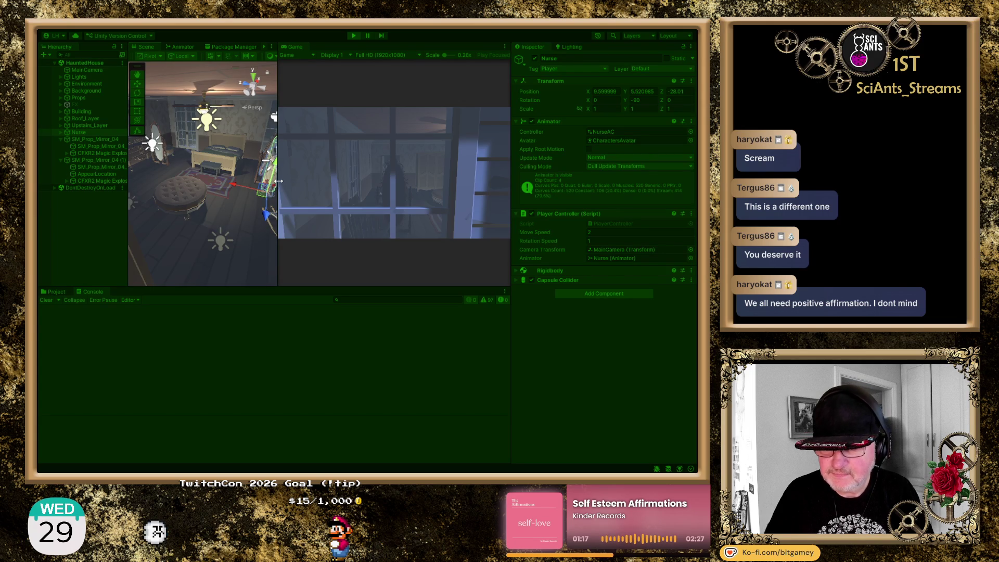
{"action": "left_click_drag", "start_coordinate": [280, 181], "coordinate": [373, 186]}
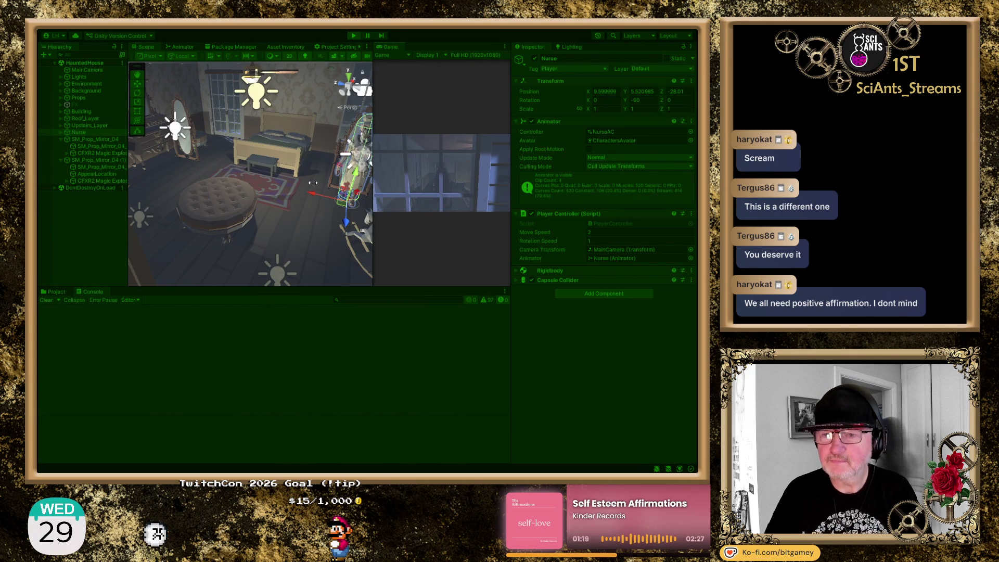
{"action": "mouse_move", "coordinate": [273, 192]}
{"action": "left_mouse_down"}
{"action": "mouse_move", "coordinate": [258, 209]}
{"action": "mouse_move", "coordinate": [258, 192]}
{"action": "left_mouse_up"}
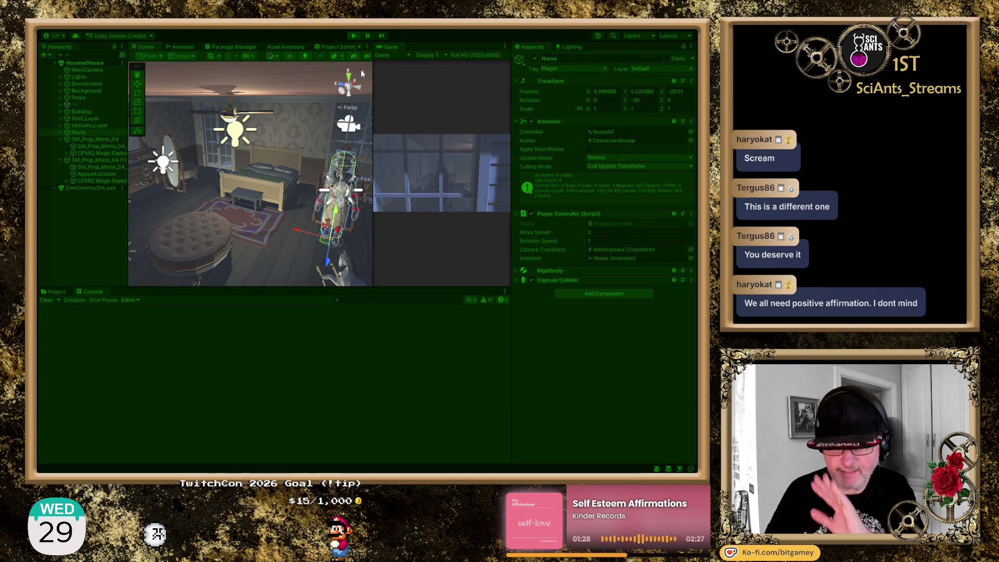
{"action": "left_click", "coordinate": [353, 36]}
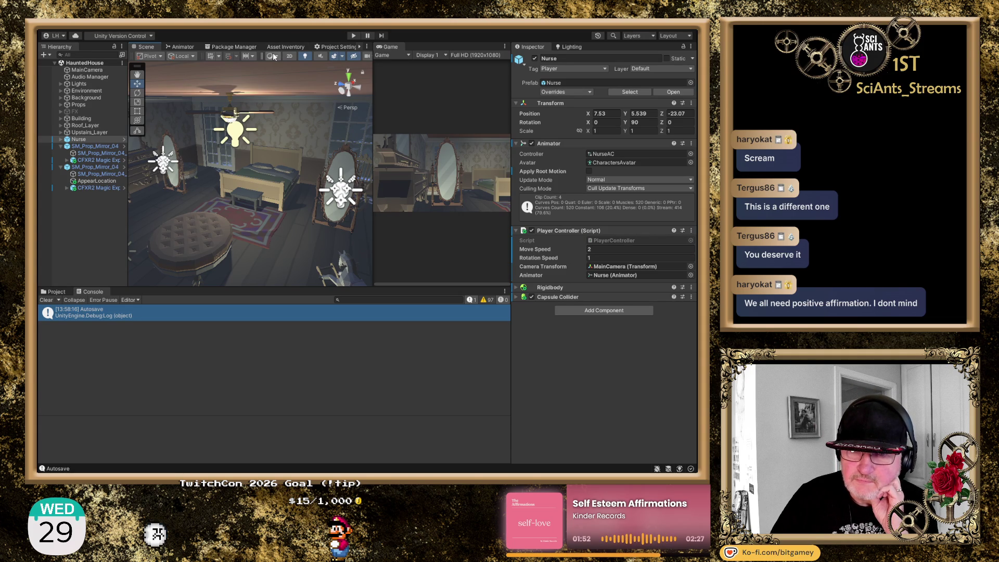
- Widen the Scene view further and switch off Gizmos to hide the light and effect icons
{"action": "left_click_drag", "start_coordinate": [380, 62], "coordinate": [409, 63]}
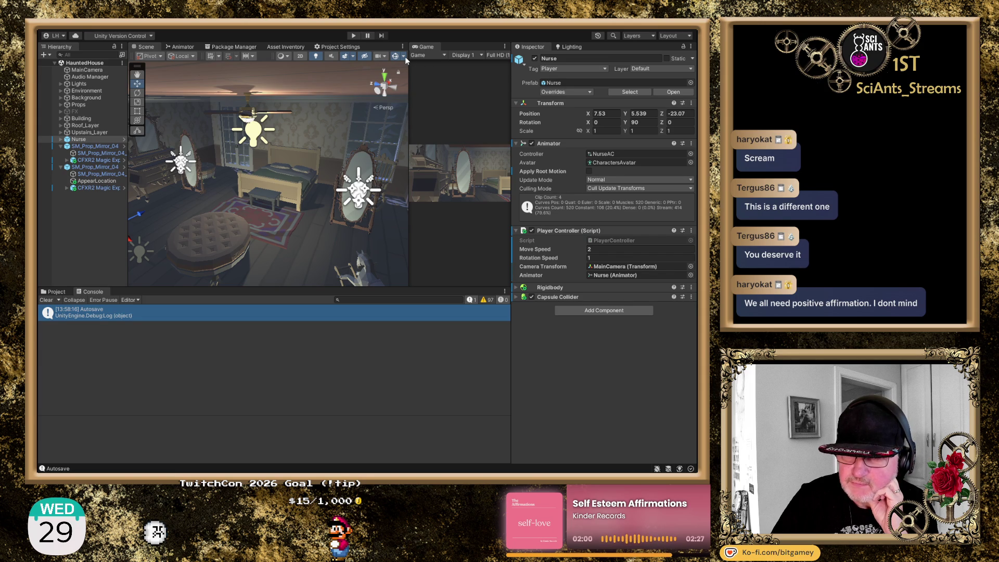
{"action": "left_click", "coordinate": [396, 56]}
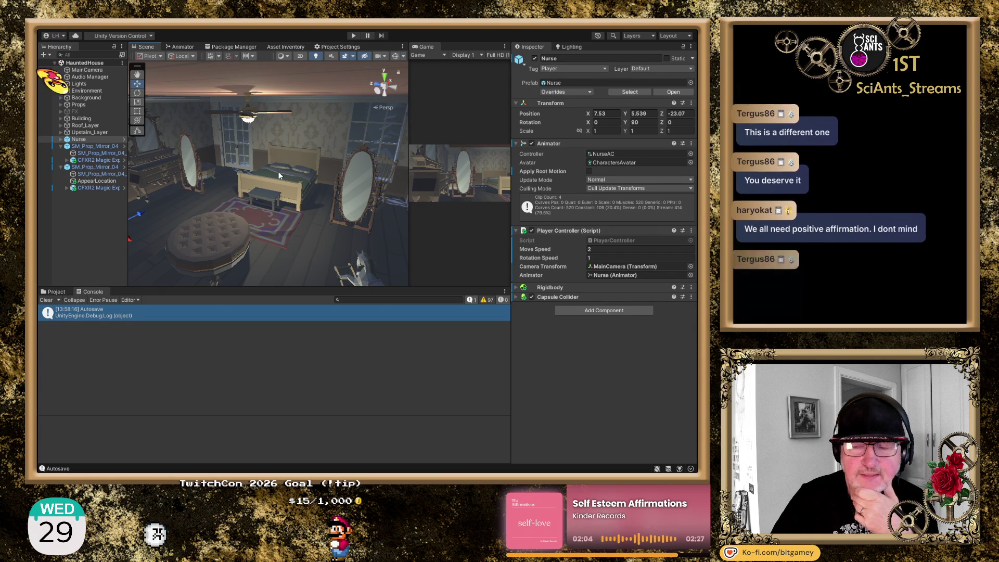
{"action": "scroll", "coordinate": [281, 175], "scroll_direction": "up", "scroll_amount": 3}
{"action": "left_click_drag", "start_coordinate": [282, 167], "coordinate": [292, 168]}
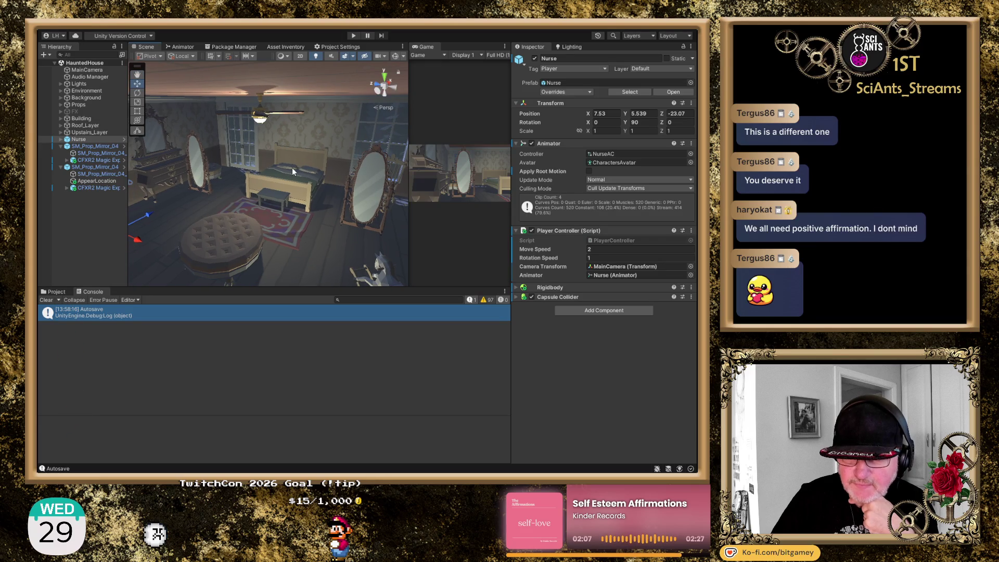
{"action": "left_click", "coordinate": [352, 35]}
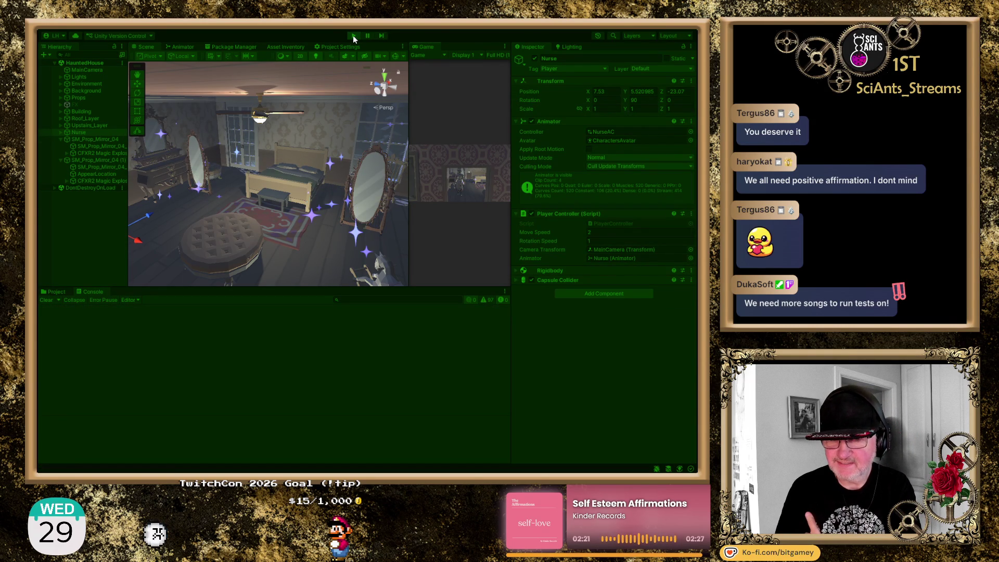
{"action": "left_click", "coordinate": [354, 37]}
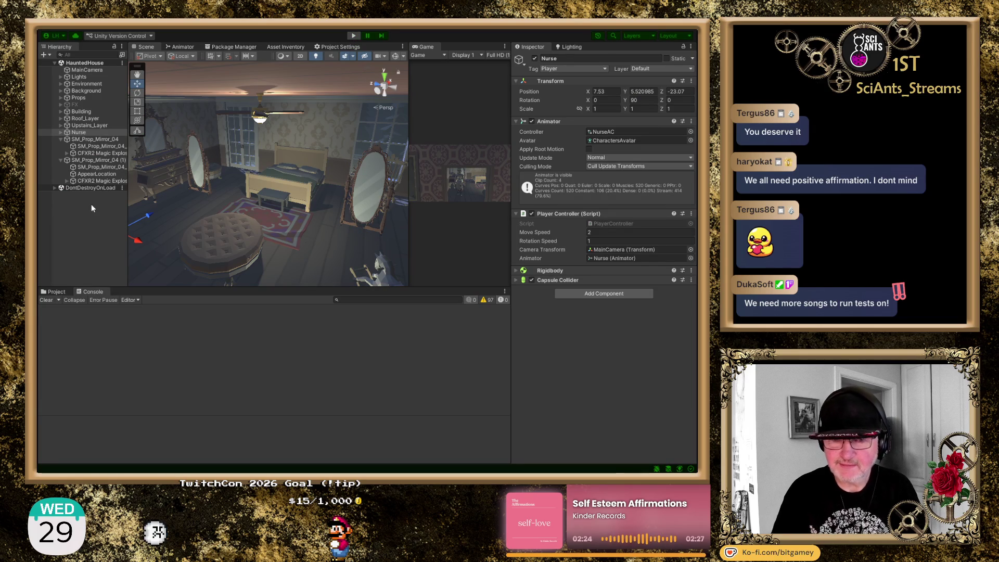
- Turn off Play On Awake for the first explosion's Rays, Quick Spikes and Magic Stars
{"action": "left_click", "coordinate": [73, 181]}
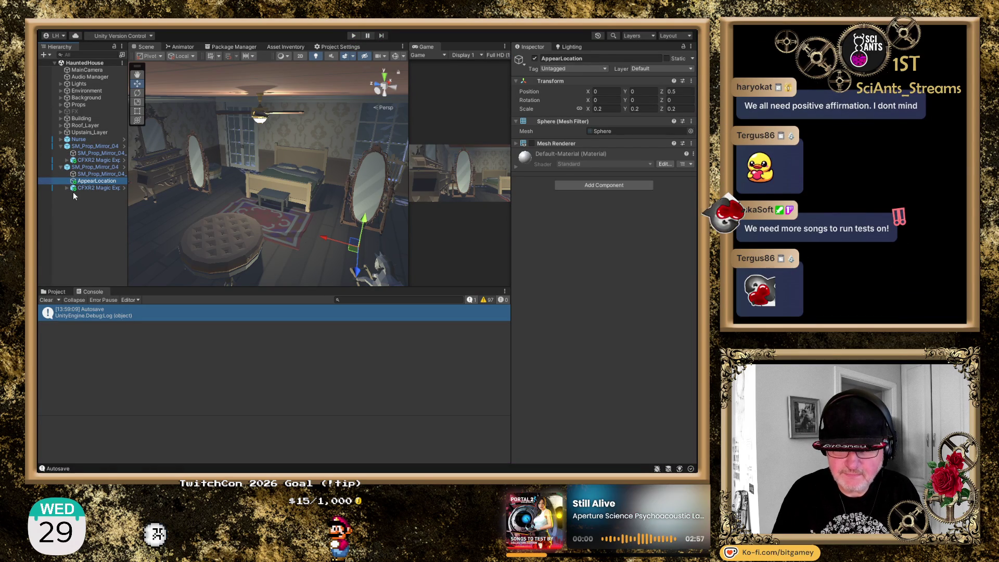
{"action": "left_click", "coordinate": [67, 160]}
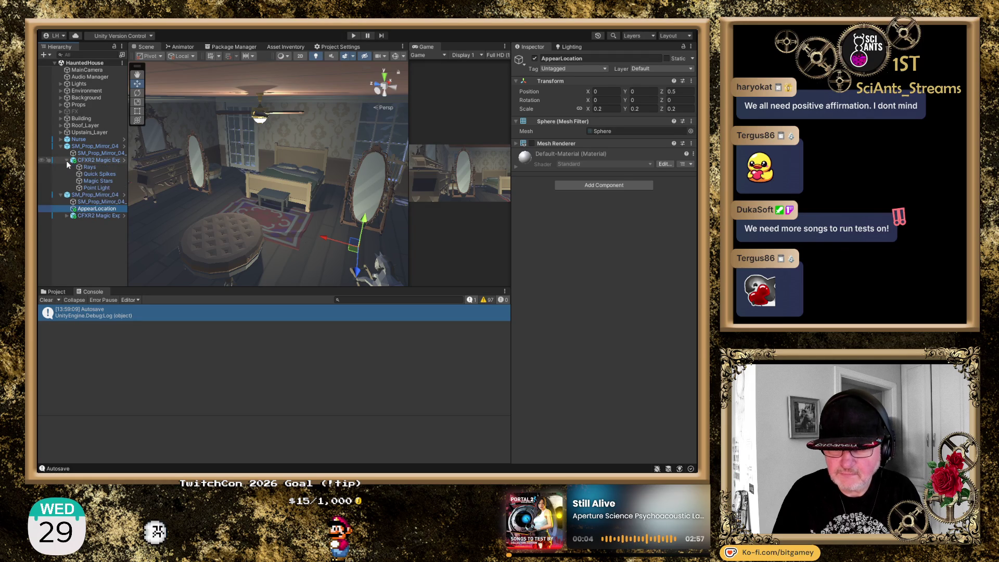
{"action": "left_click", "coordinate": [67, 215]}
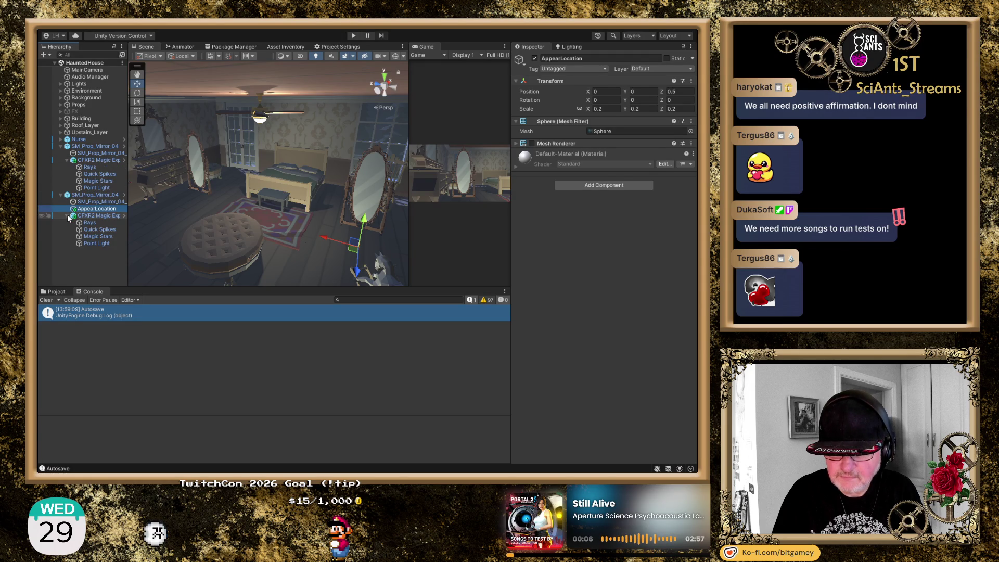
{"action": "left_click", "coordinate": [99, 167]}
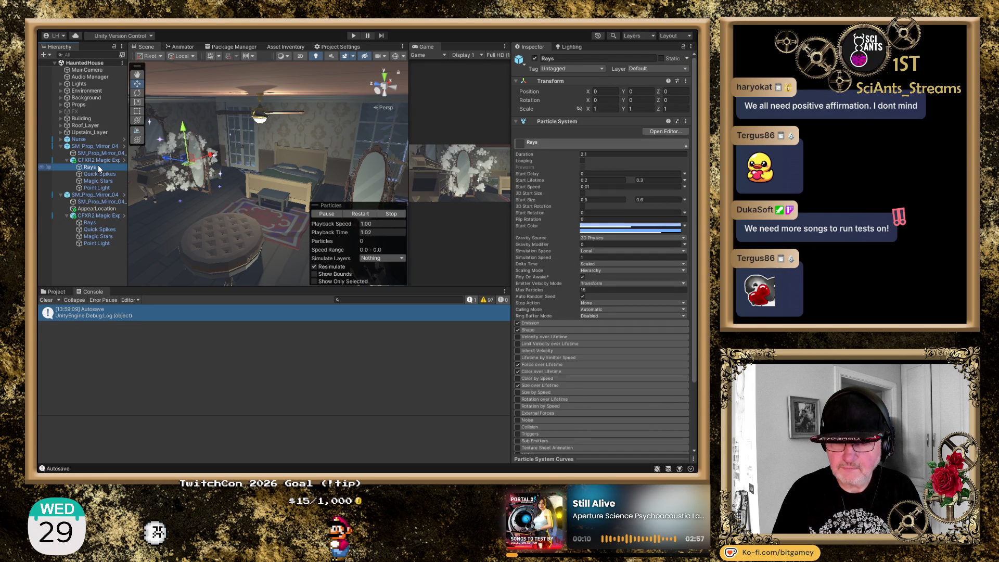
{"action": "left_click", "coordinate": [103, 188], "text": "shift"}
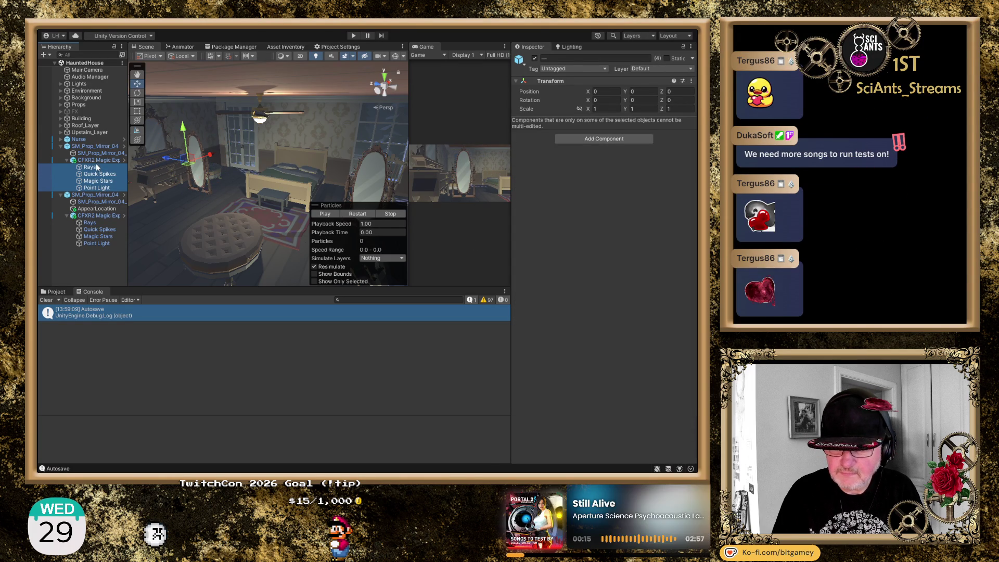
{"action": "left_click", "coordinate": [98, 167]}
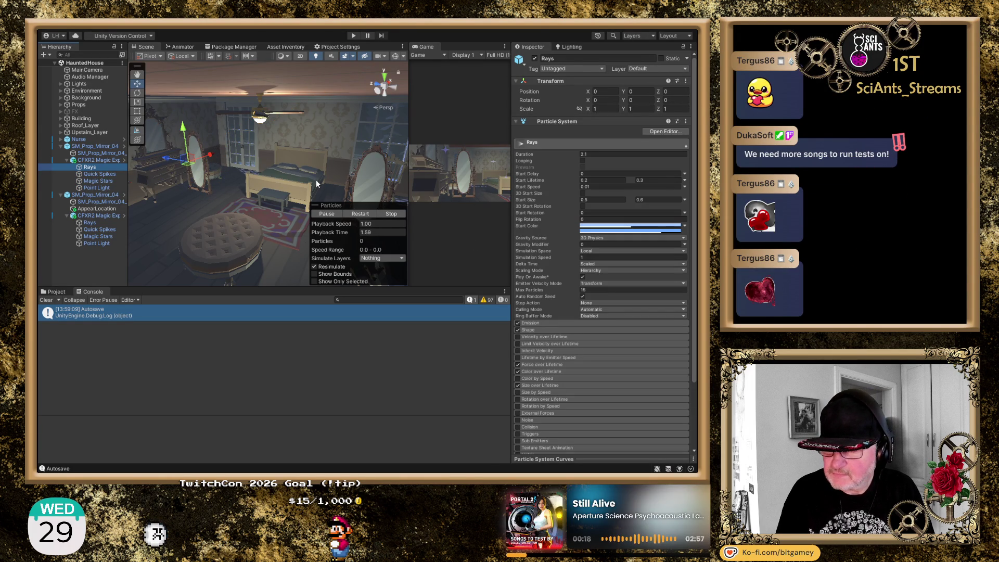
{"action": "key", "text": "shift+Down"}
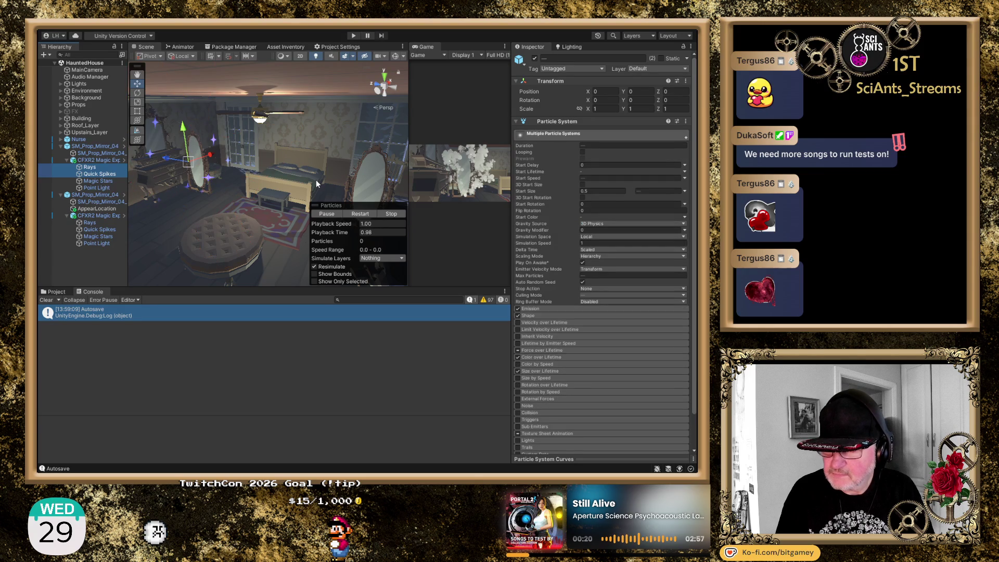
{"action": "key", "text": "shift+Down"}
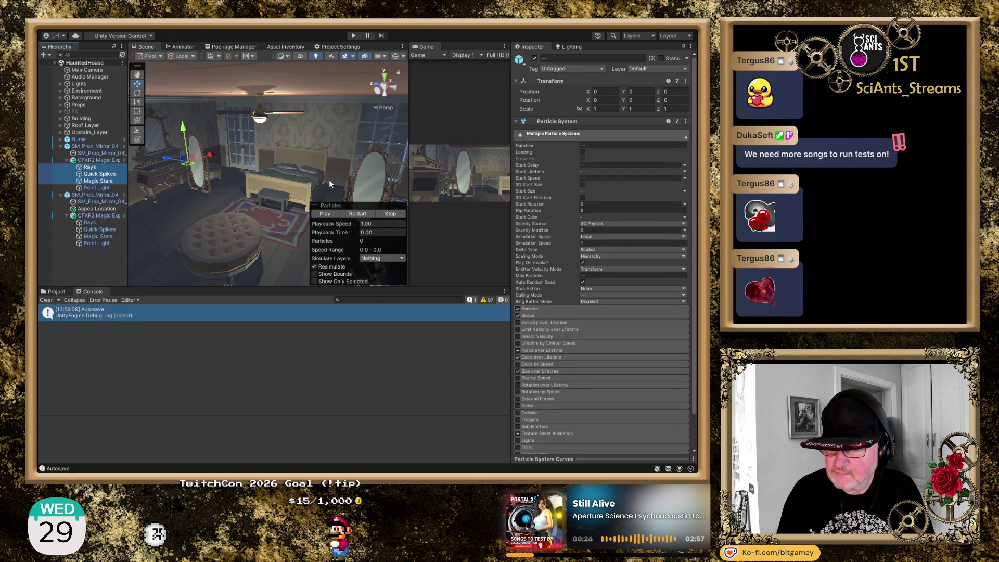
{"action": "left_click", "coordinate": [583, 263]}
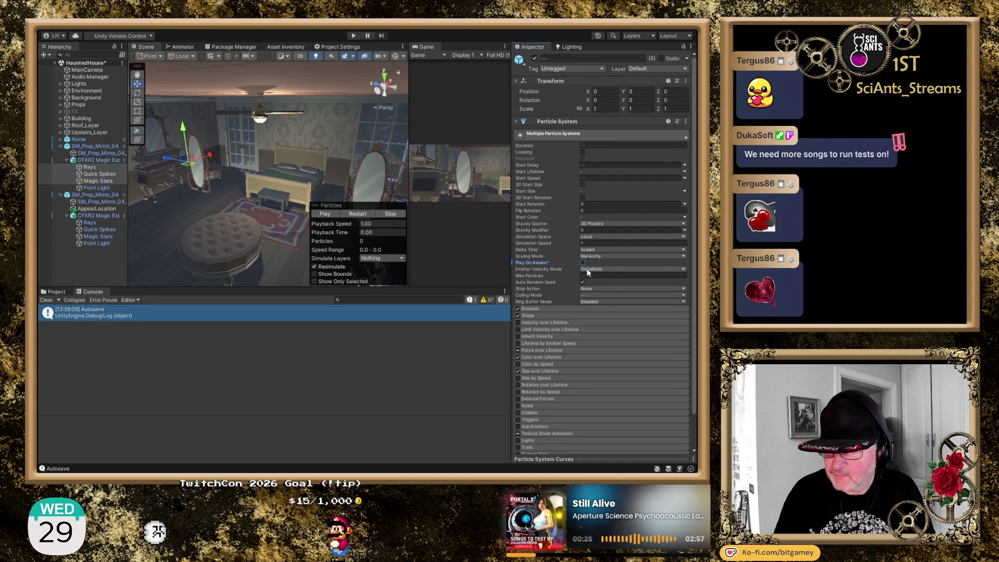
- Turn off Play On Awake for the second explosion's Rays, Quick Spikes and Magic Stars
{"action": "left_click", "coordinate": [101, 223]}
{"action": "left_click", "coordinate": [102, 237], "text": "shift"}
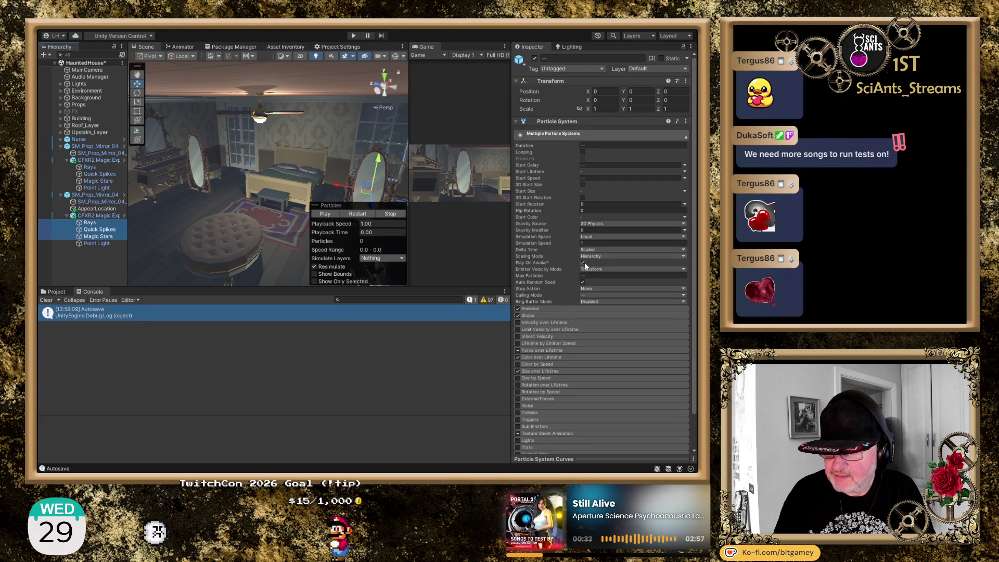
{"action": "left_click", "coordinate": [583, 262]}
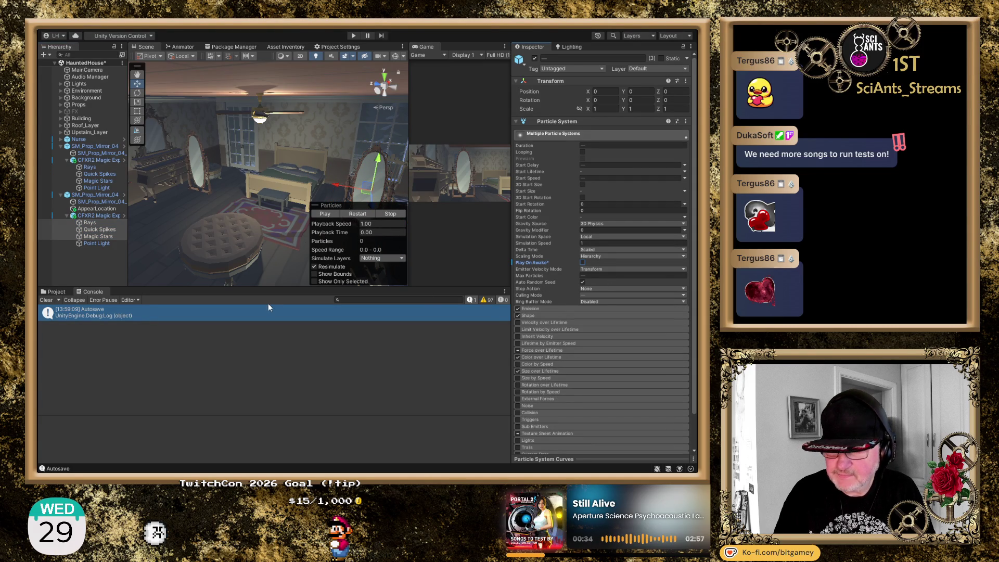
{"action": "left_click", "coordinate": [98, 263]}
{"action": "left_click", "coordinate": [67, 216]}
{"action": "left_click", "coordinate": [66, 160]}
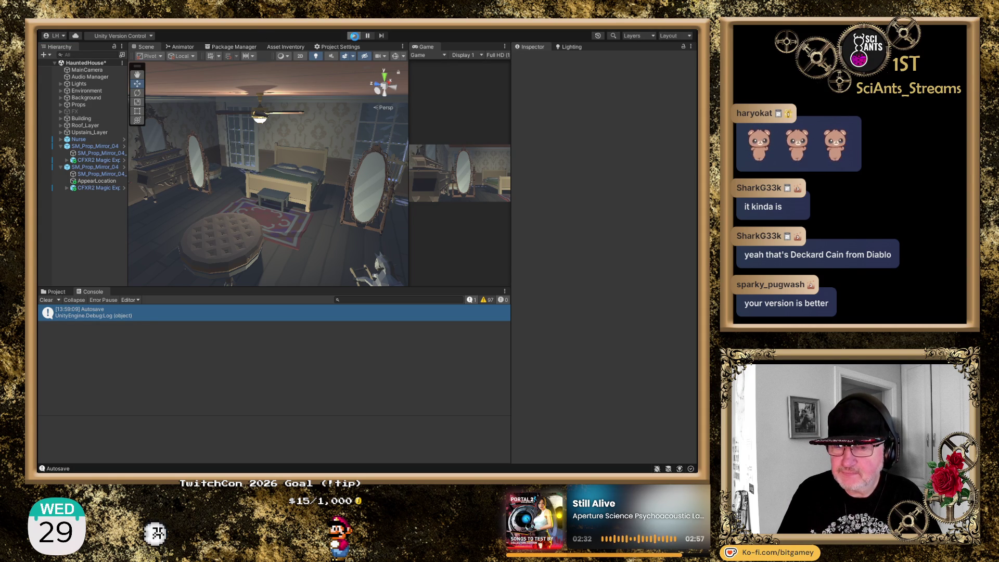
- Play the scene to walk the character around the bedroom mirrors, then stop
{"action": "left_click", "coordinate": [354, 36]}
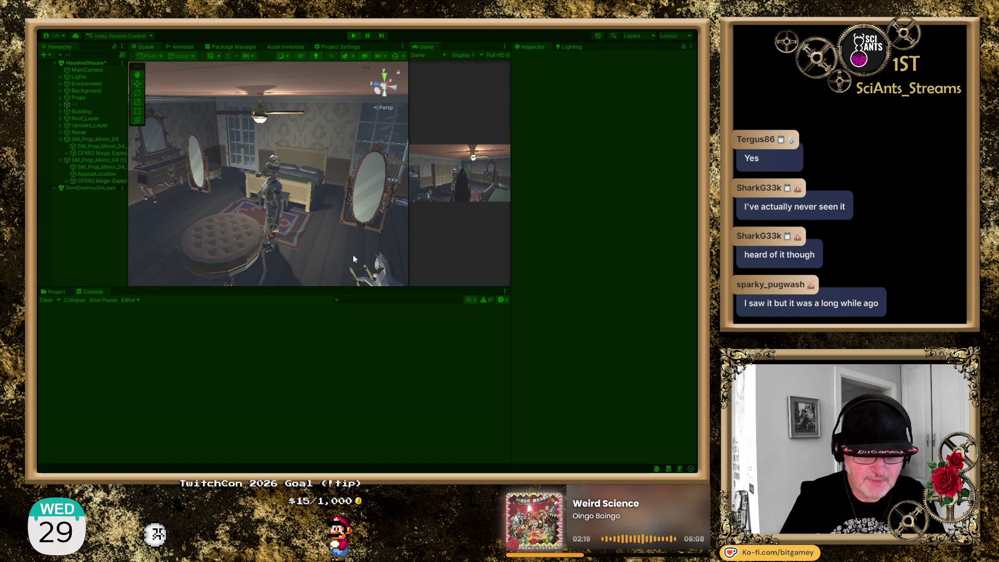
{"action": "left_click", "coordinate": [351, 35]}
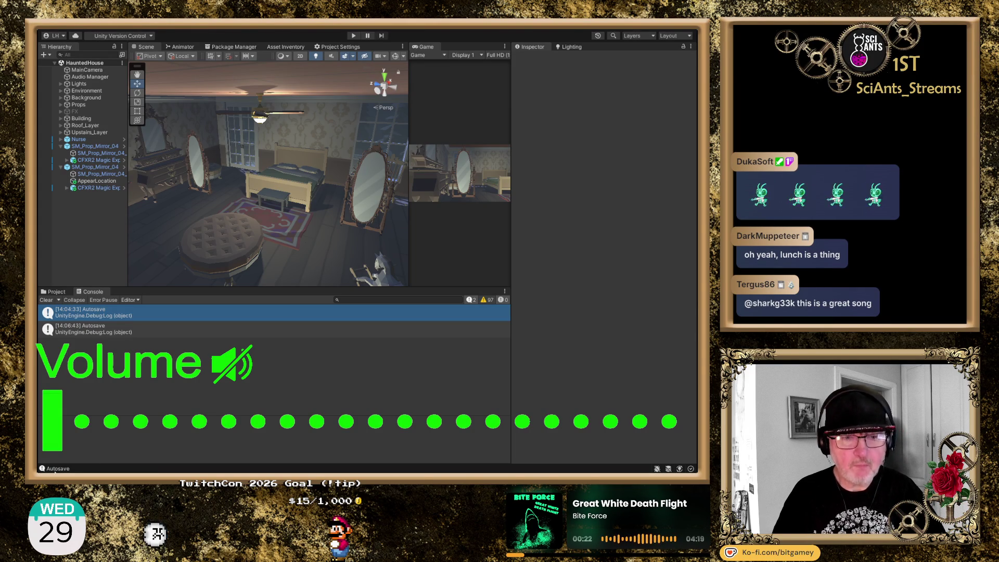
{"action": "key", "text": "XF86AudioRaiseVolume"}
{"action": "key", "text": "XF86AudioRaiseVolume"}
{"action": "key", "text": "XF86AudioRaiseVolume"}
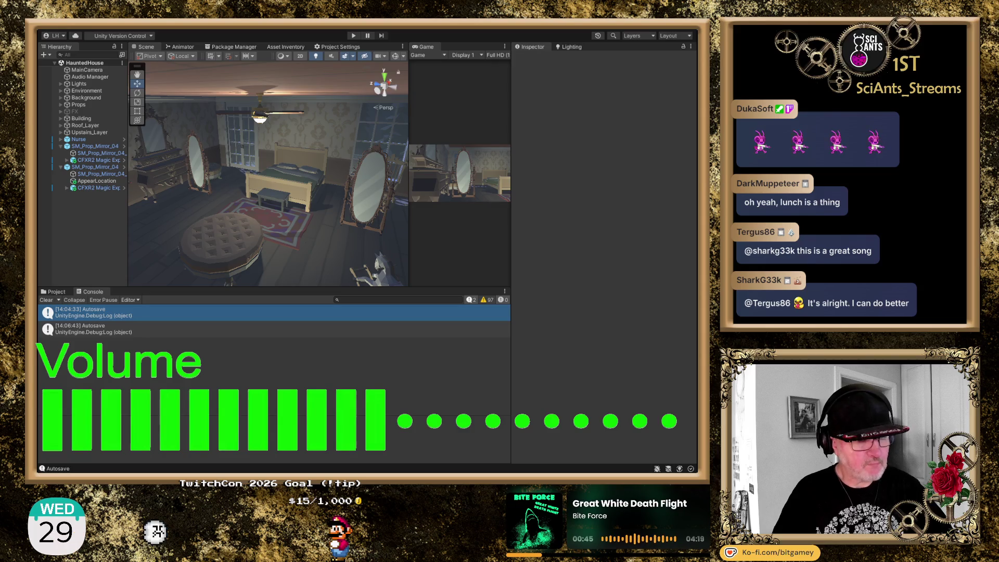
{"action": "key", "text": "XF86AudioRaiseVolume"}
{"action": "key", "text": "XF86AudioRaiseVolume"}
{"action": "key", "text": "XF86AudioRaiseVolume"}
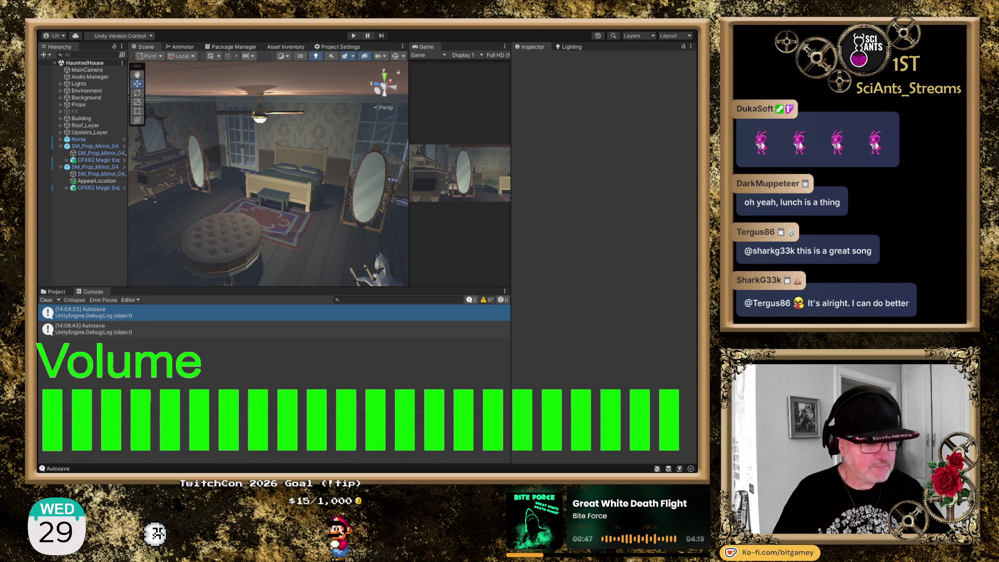
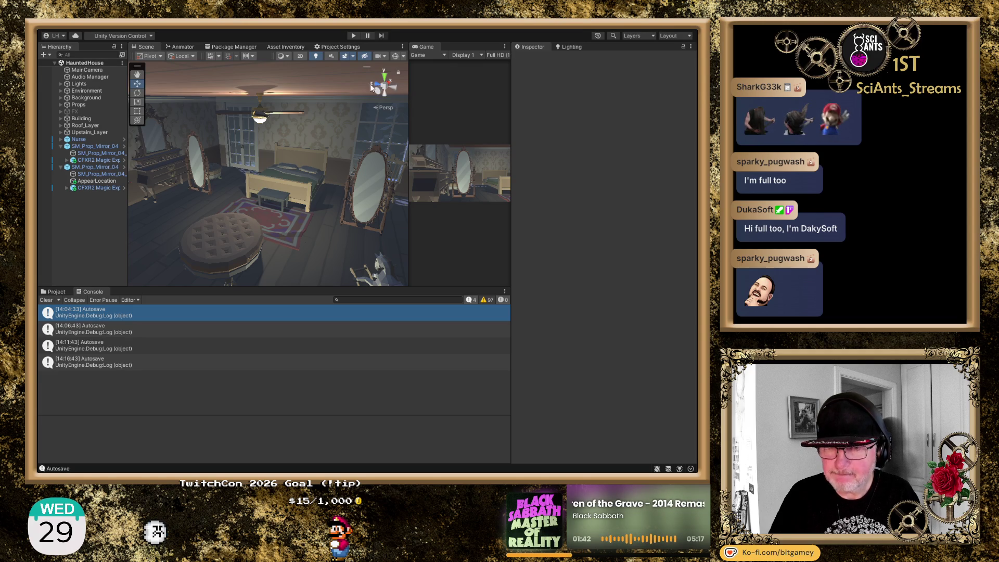
- Run the HauntedHouse scene in Play mode to test the nurse appearing in the bedroom
{"action": "left_click", "coordinate": [354, 36]}
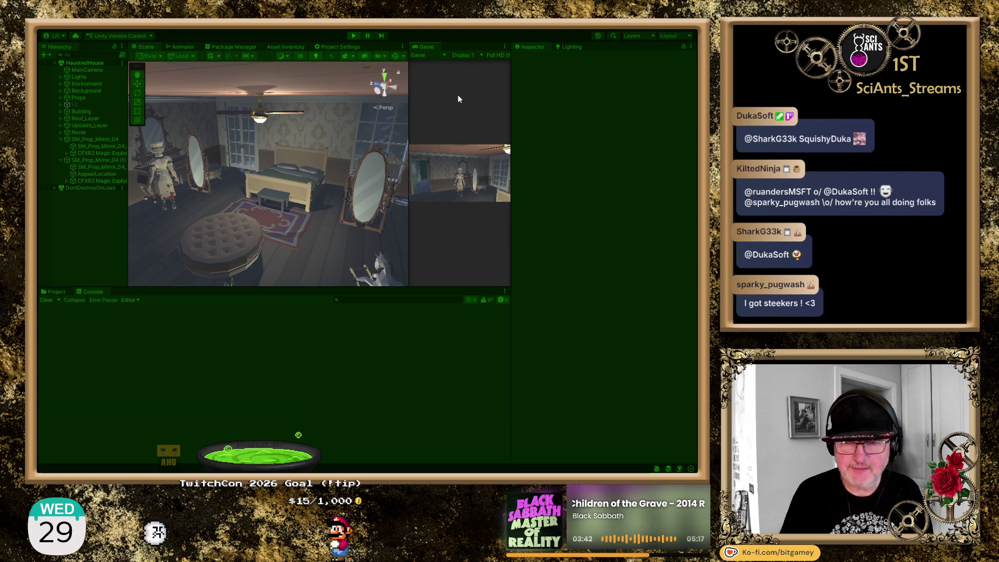
{"action": "left_click", "coordinate": [353, 36]}
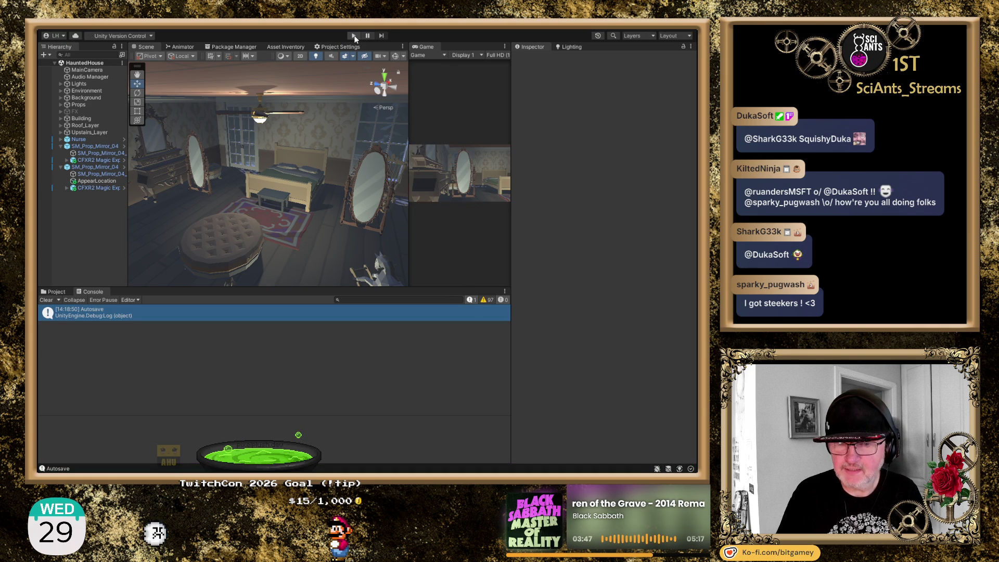
{"action": "left_click", "coordinate": [354, 36]}
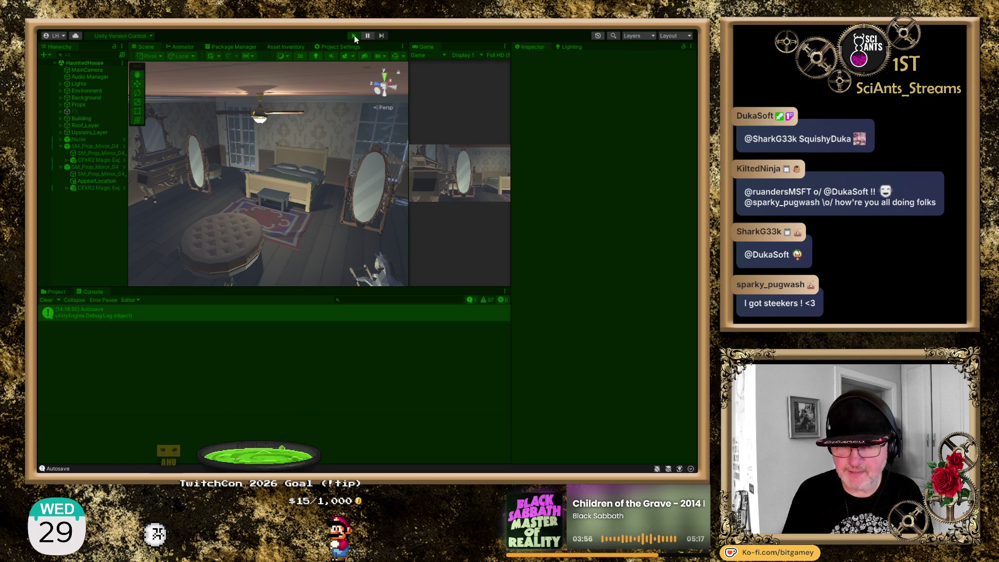
{"action": "left_click", "coordinate": [354, 36]}
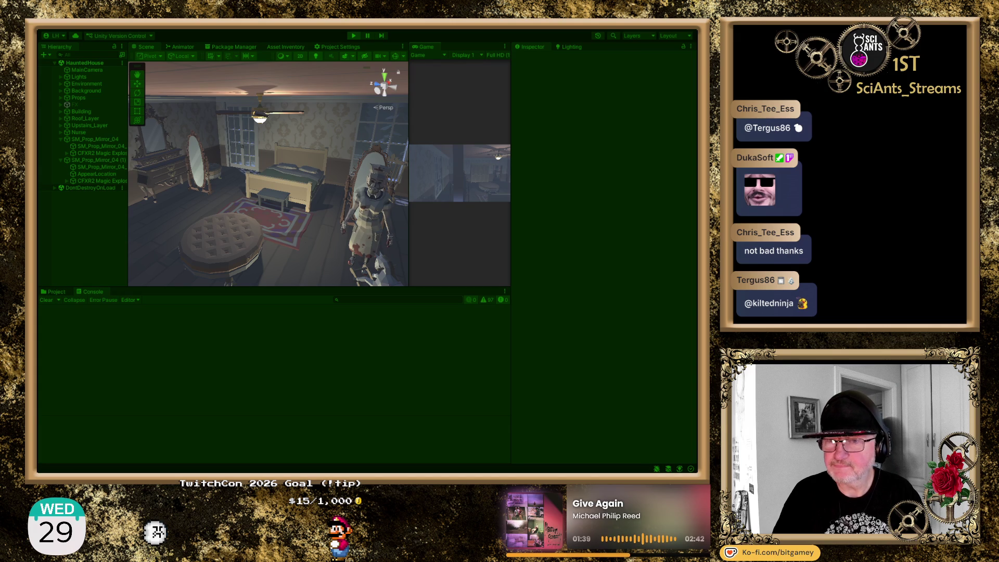
- Stop Play mode and create a new empty scene with Ctrl+N
{"action": "left_click", "coordinate": [354, 35]}
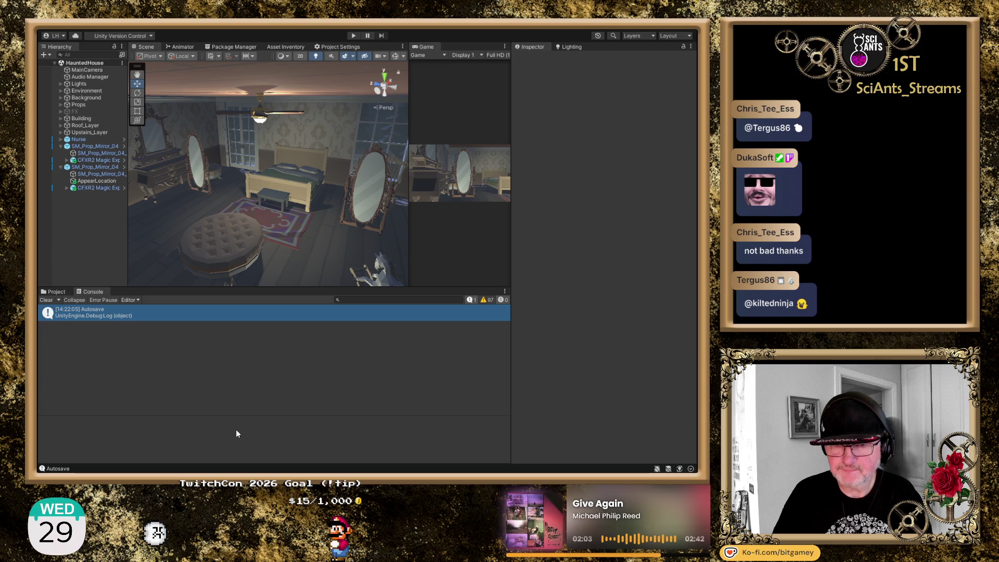
{"action": "key", "text": "ctrl+n"}
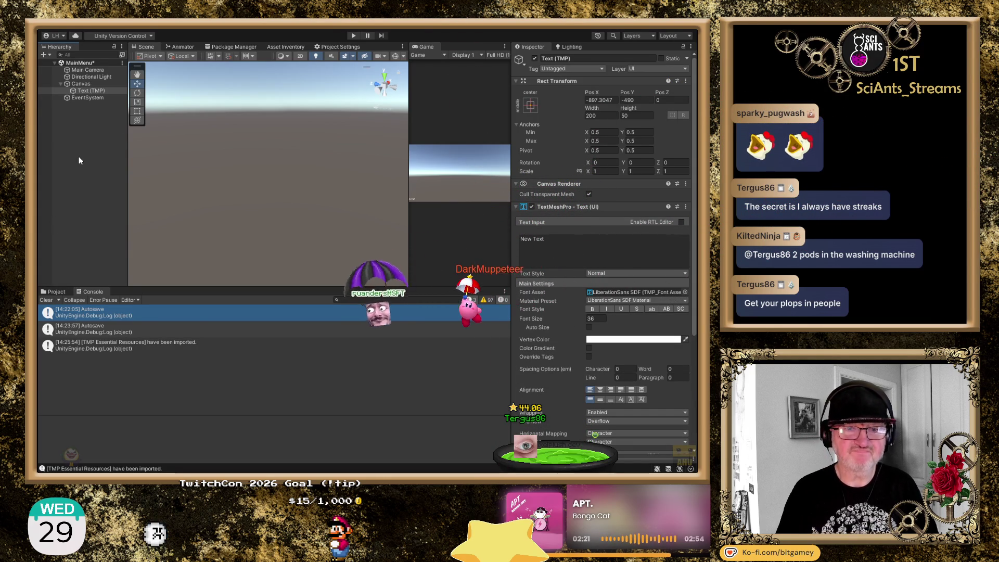
- Replace the placeholder 'New Text' with the title 'Dr. Spankenstein's'
{"action": "double_click", "coordinate": [85, 89]}
{"action": "left_click", "coordinate": [596, 251]}
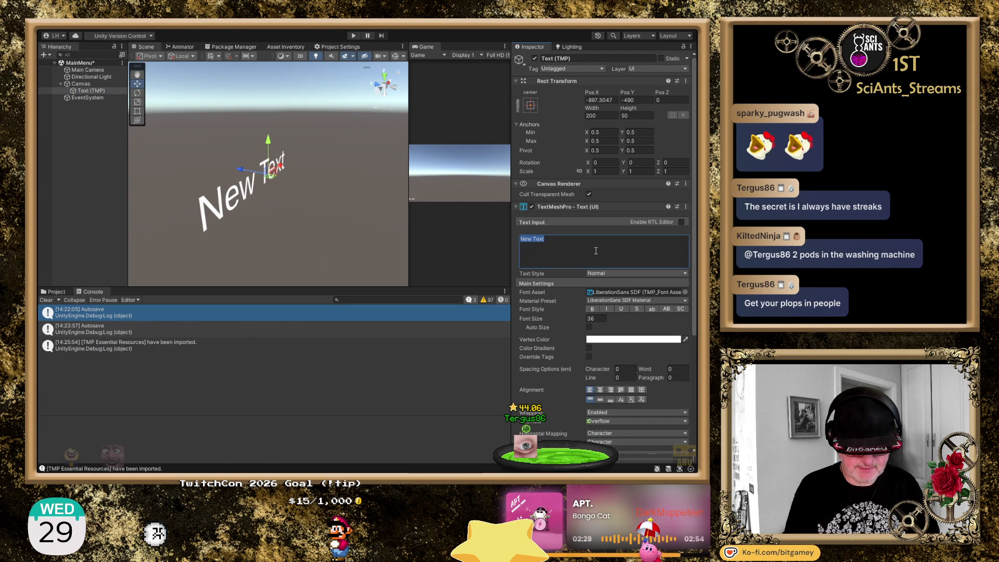
{"action": "type", "text": "Spankenstein's"}
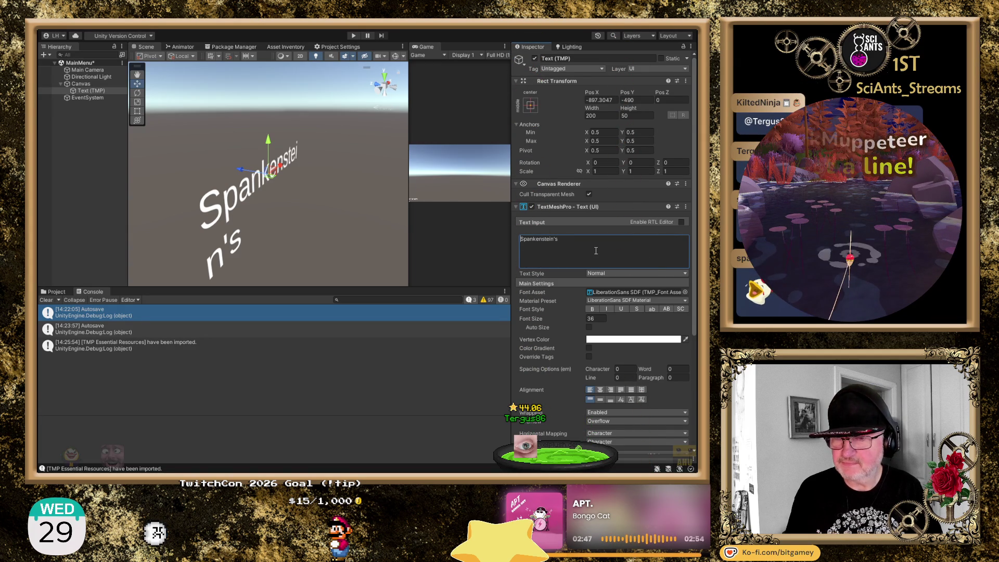
{"action": "type", "text": "Dr."}
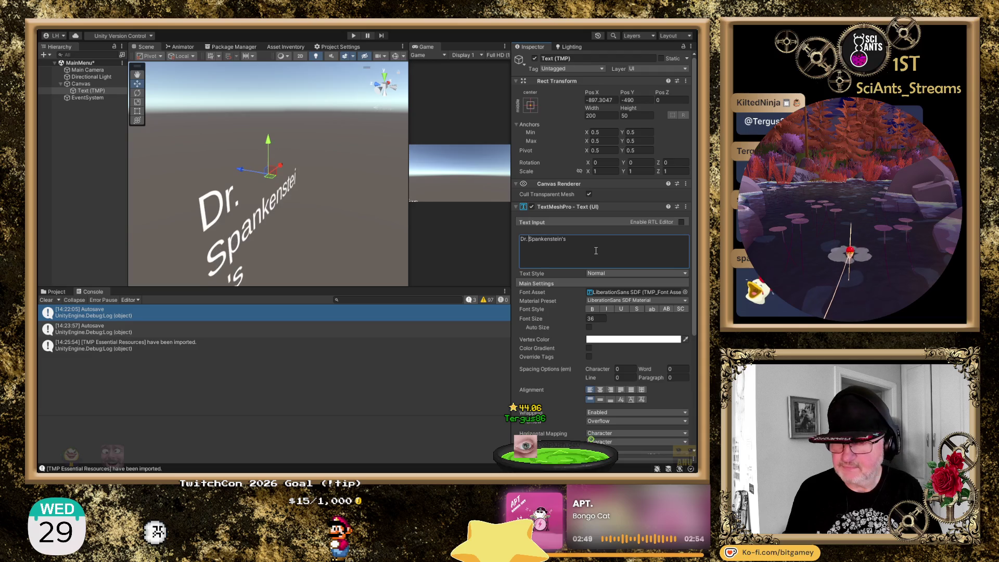
- Pan the Scene view up-left so the whole 'Dr. Spankenstein's' title is framed
{"action": "mouse_move", "coordinate": [269, 193]}
{"action": "left_mouse_down"}
{"action": "mouse_move", "coordinate": [247, 156]}
{"action": "mouse_move", "coordinate": [277, 188]}
{"action": "mouse_move", "coordinate": [235, 185]}
{"action": "left_mouse_up"}
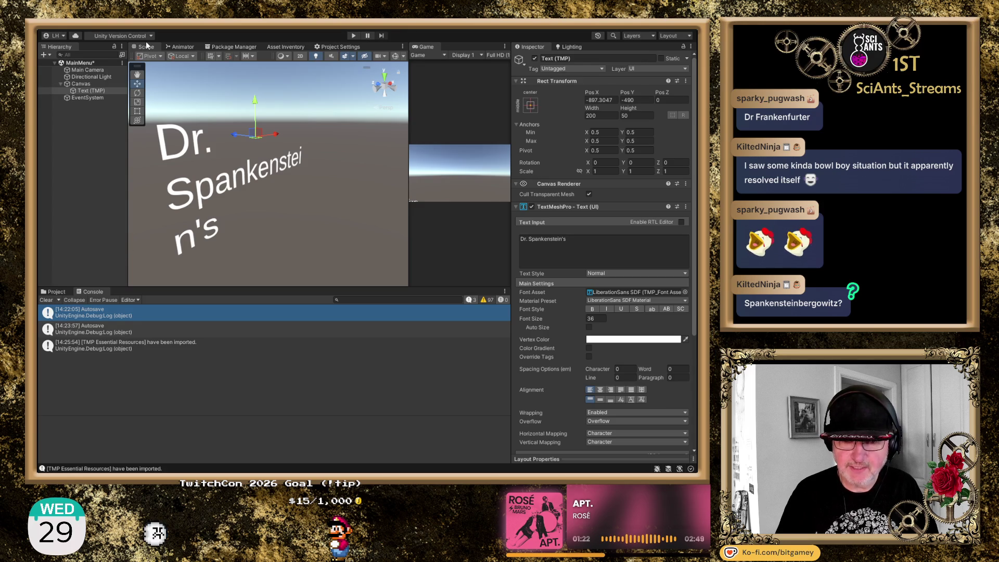
- Anchor the title's Rect Transform to stretch across the Canvas with all edge offsets at 0
{"action": "left_click", "coordinate": [599, 116]}
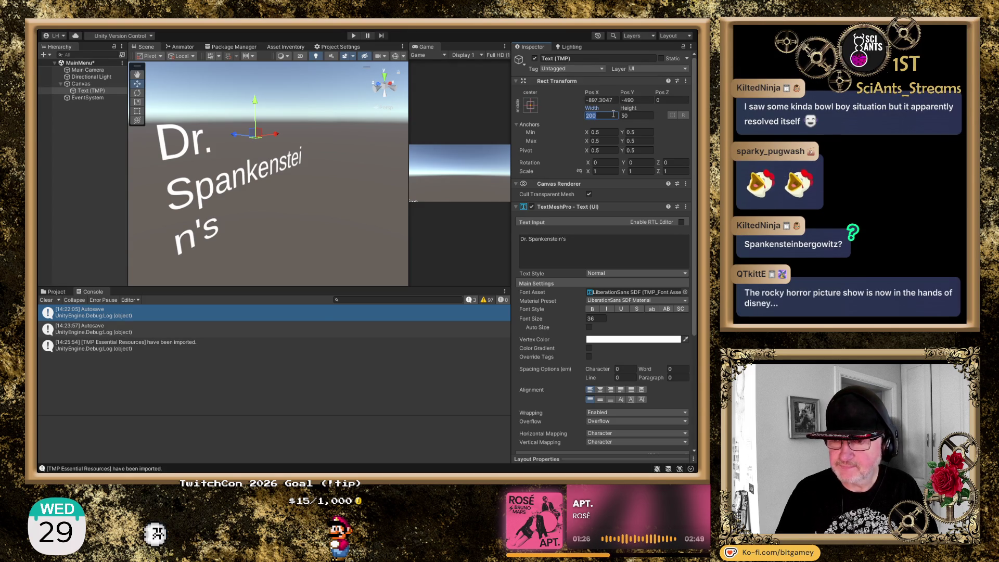
{"action": "left_click", "coordinate": [569, 148]}
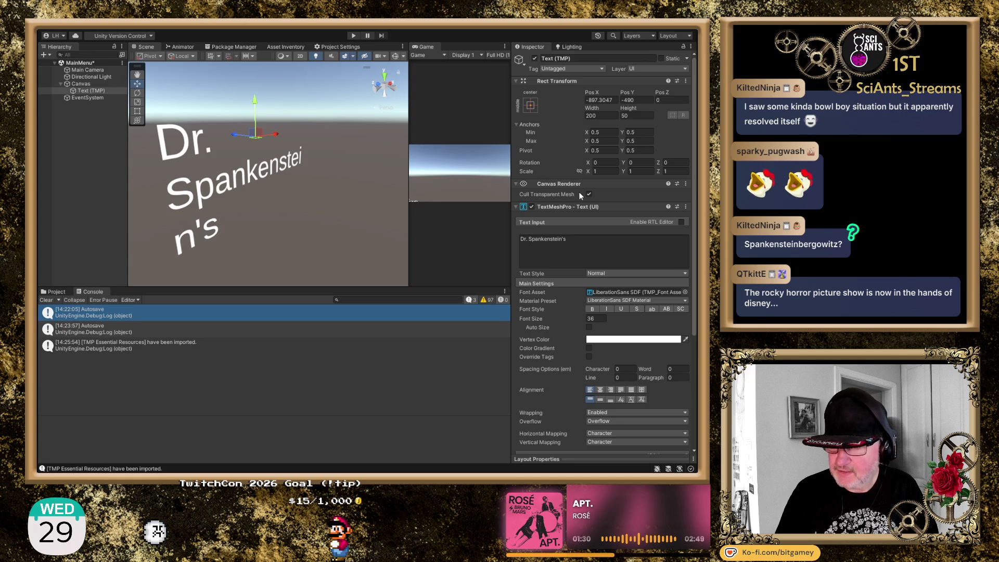
{"action": "key", "text": "ctrl+z"}
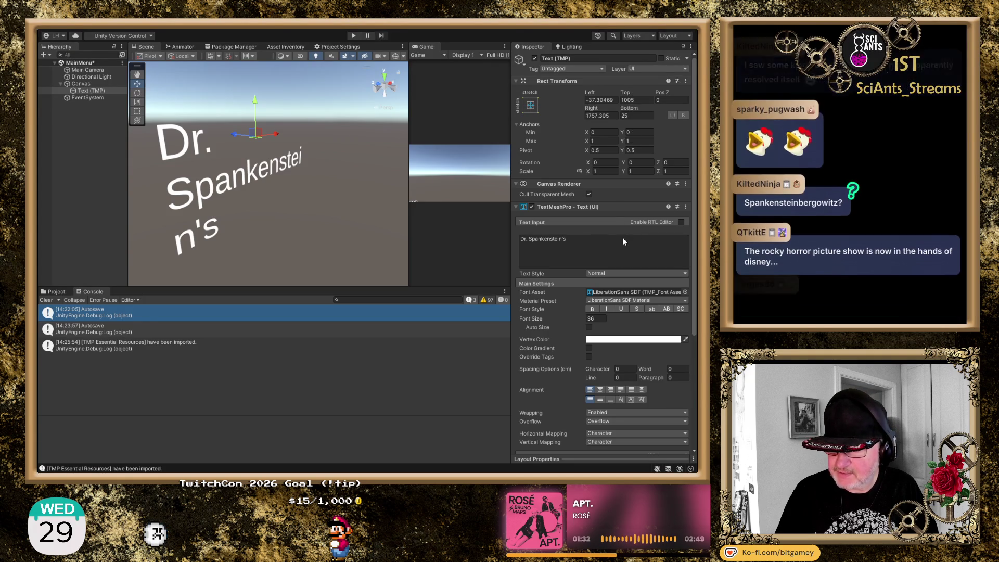
{"action": "key", "text": "ctrl+z"}
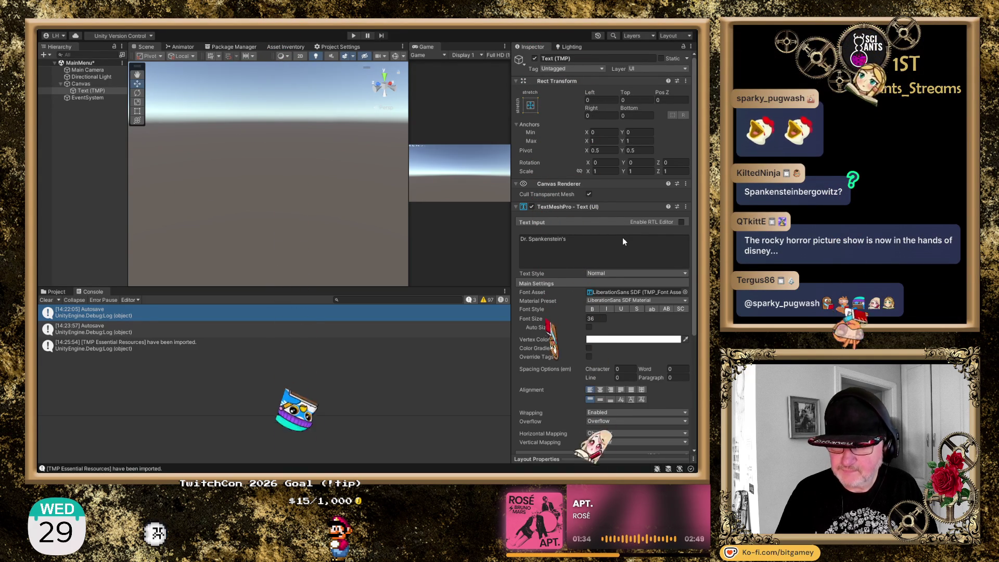
- Reselect the Text (TMP) title and frame it upright at the Scene view's centre
{"action": "left_click", "coordinate": [100, 97]}
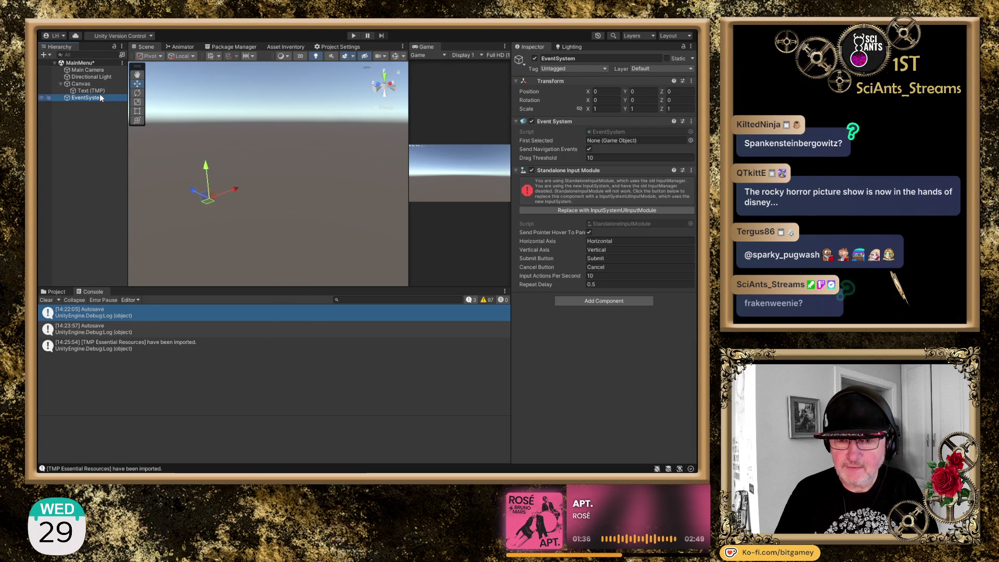
{"action": "left_click", "coordinate": [92, 91]}
{"action": "left_click", "coordinate": [267, 140]}
{"action": "key", "text": "f"}
{"action": "scroll", "coordinate": [290, 168], "scroll_direction": "up", "scroll_amount": 5}
{"action": "scroll", "coordinate": [290, 168], "scroll_direction": "down", "scroll_amount": 3}
{"action": "mouse_move", "coordinate": [256, 163]}
{"action": "left_mouse_down"}
{"action": "mouse_move", "coordinate": [272, 163]}
{"action": "mouse_move", "coordinate": [212, 163]}
{"action": "mouse_move", "coordinate": [264, 161]}
{"action": "mouse_move", "coordinate": [249, 162]}
{"action": "left_mouse_up"}
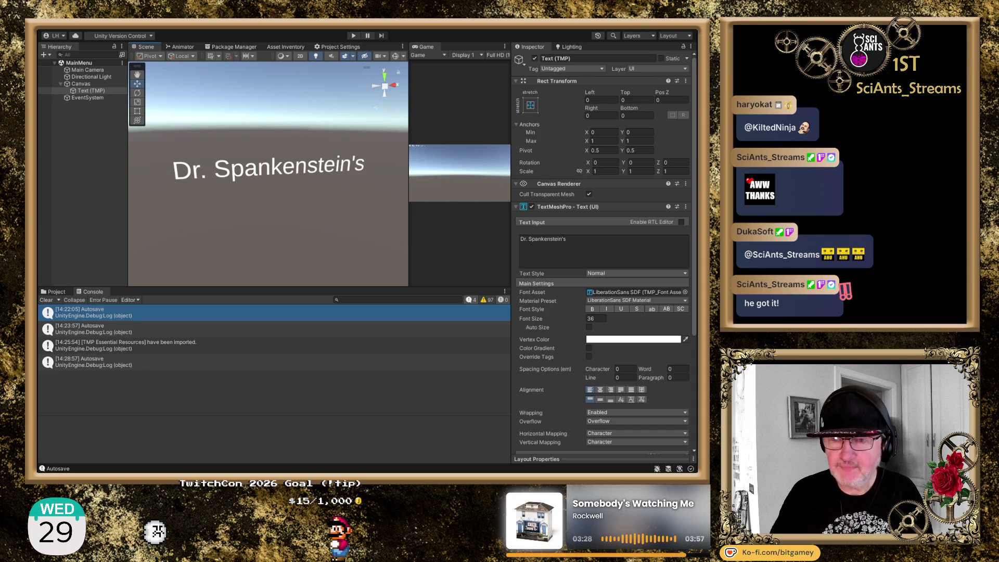
- Orbit the Scene view around the 'Dr. Spankenstein's' title text
{"action": "mouse_move", "coordinate": [307, 149]}
{"action": "left_mouse_down"}
{"action": "mouse_move", "coordinate": [257, 176]}
{"action": "mouse_move", "coordinate": [257, 163]}
{"action": "mouse_move", "coordinate": [257, 207]}
{"action": "mouse_move", "coordinate": [264, 188]}
{"action": "mouse_move", "coordinate": [249, 185]}
{"action": "mouse_move", "coordinate": [263, 187]}
{"action": "left_mouse_up"}
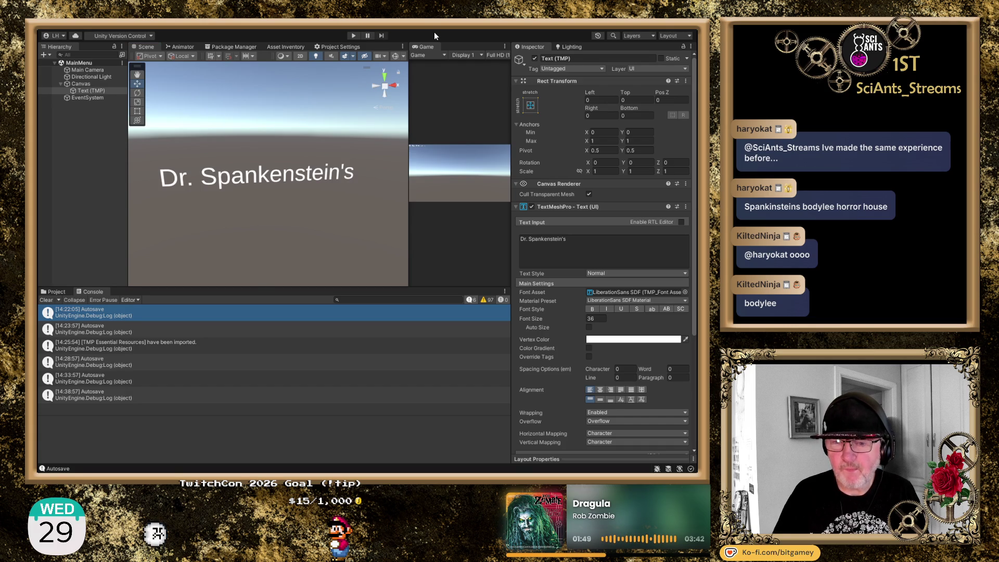
- Add a second title line 'Parts 'R' Us', correcting the mistyped capital A
{"action": "mouse_move", "coordinate": [288, 175]}
{"action": "left_mouse_down"}
{"action": "mouse_move", "coordinate": [281, 87]}
{"action": "mouse_move", "coordinate": [281, 160]}
{"action": "left_mouse_up"}
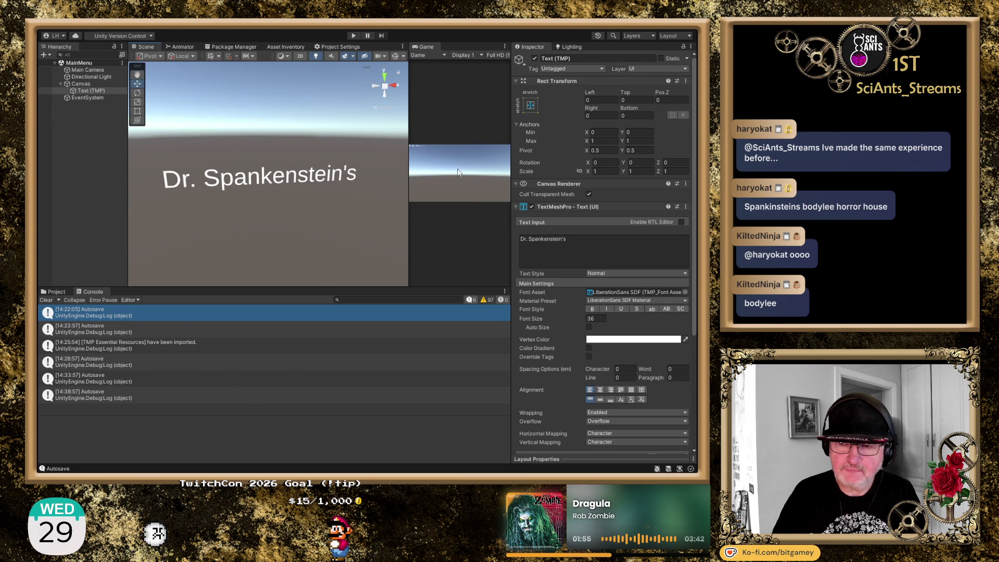
{"action": "left_click", "coordinate": [620, 251]}
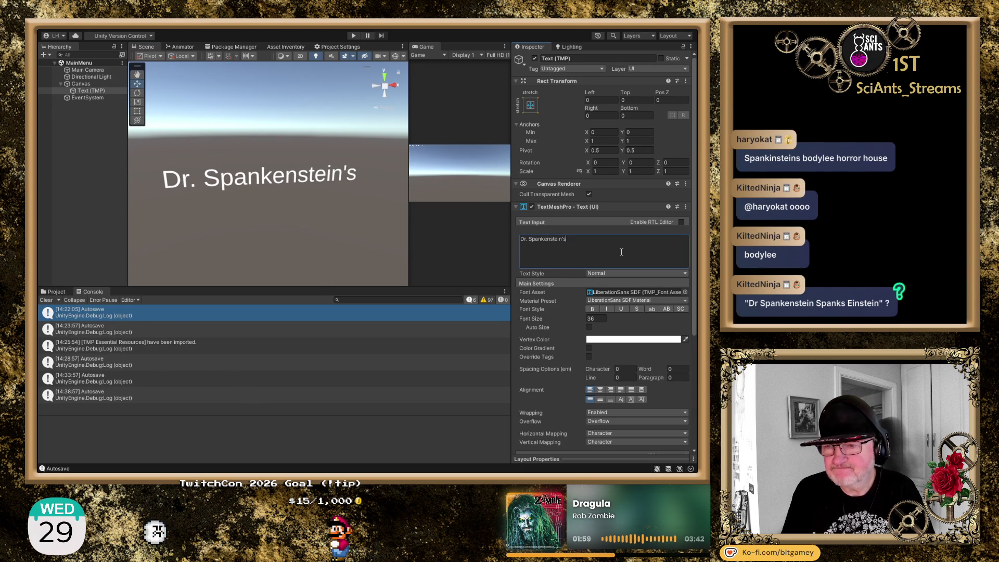
{"action": "type", "text": "PArts 'R' Us"}
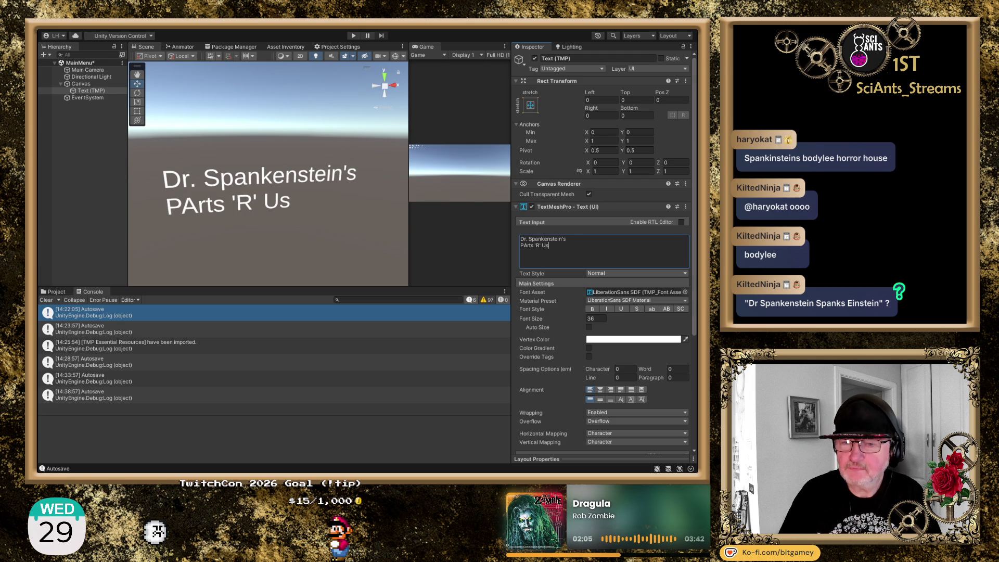
{"action": "left_click", "coordinate": [524, 245]}
{"action": "key", "text": "BackSpace"}
{"action": "type", "text": "a"}
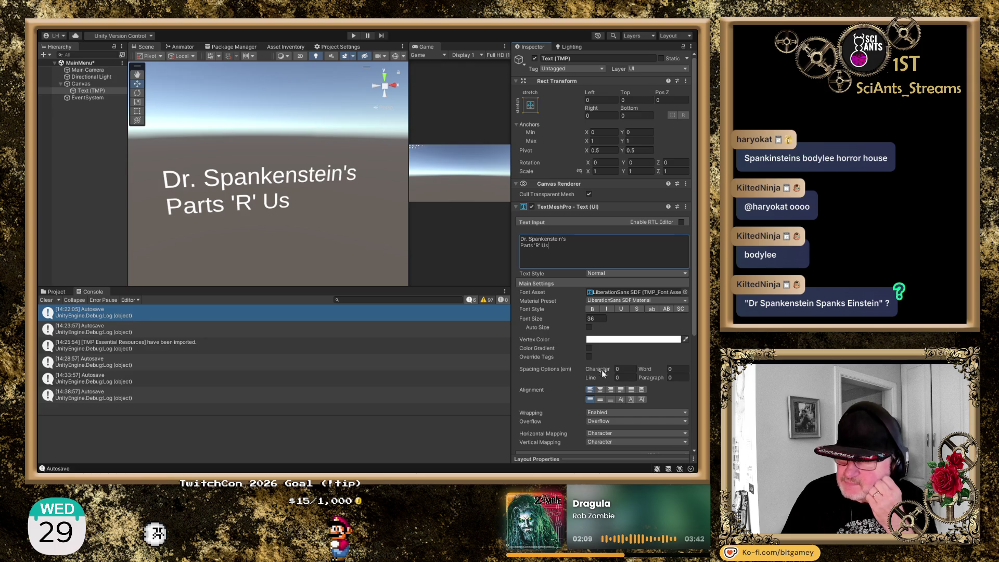
- Set the two-line title's alignment to Center and Middle, then reselect Text (TMP)
{"action": "left_click", "coordinate": [601, 388]}
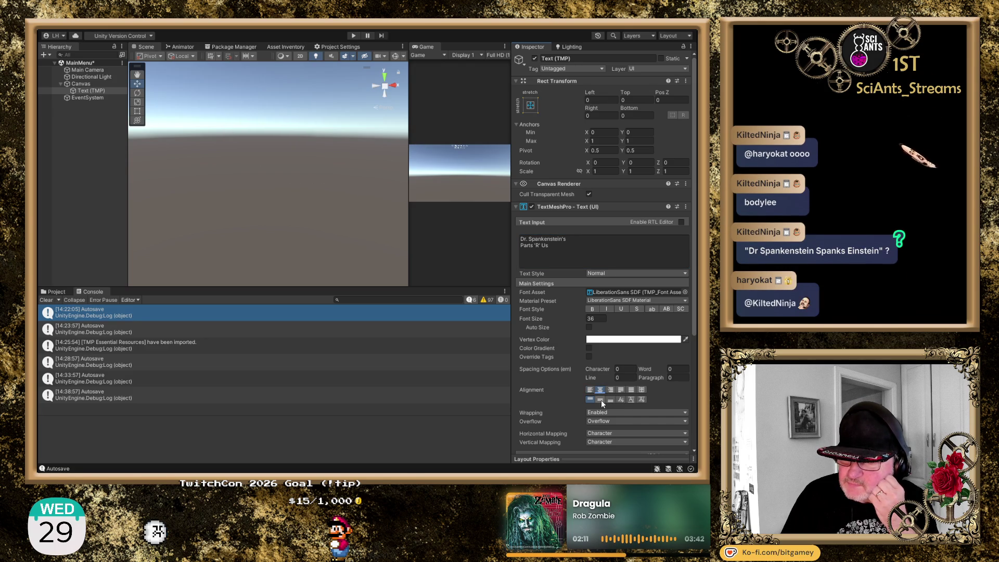
{"action": "left_click", "coordinate": [601, 398]}
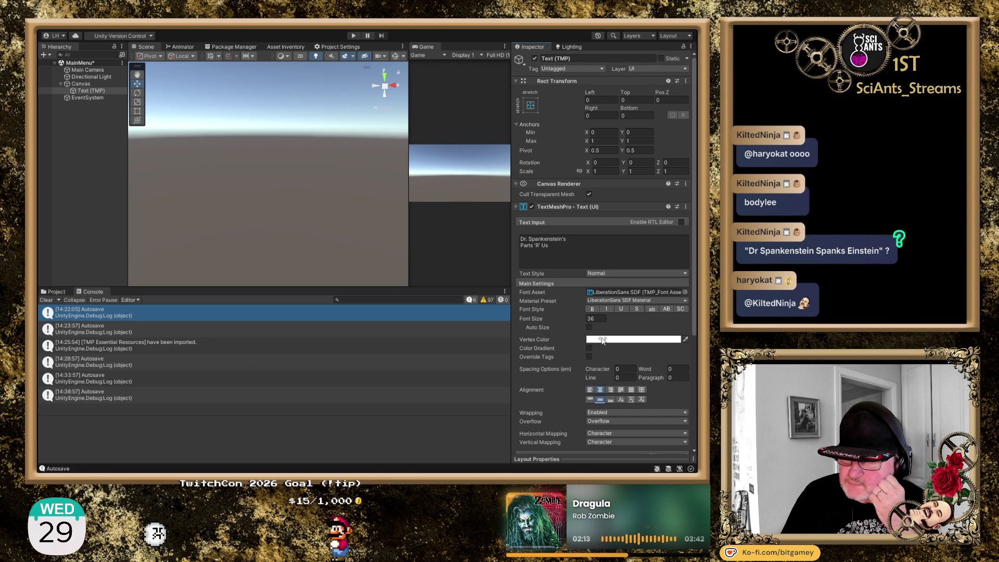
{"action": "left_click", "coordinate": [93, 90]}
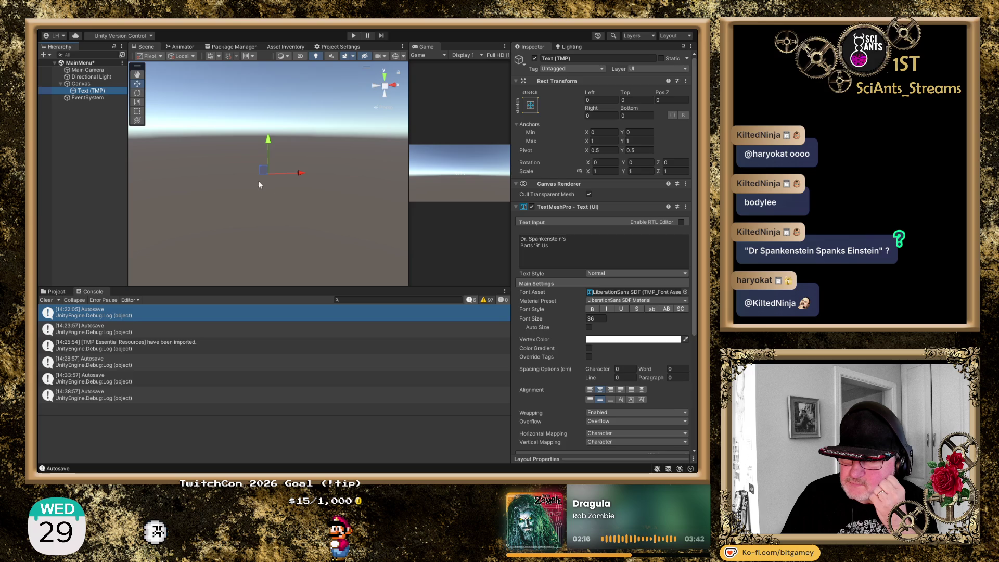